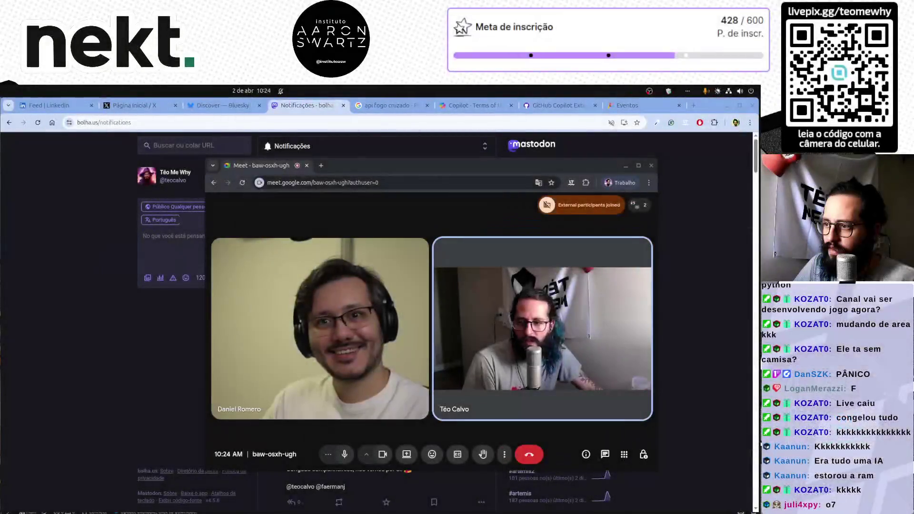
Step: Drag the Google Meet call window to the left, out of the way
mouse_move(473, 167)
mouse_down()
mouse_move(378, 160)
mouse_move(274, 107)
mouse_up()
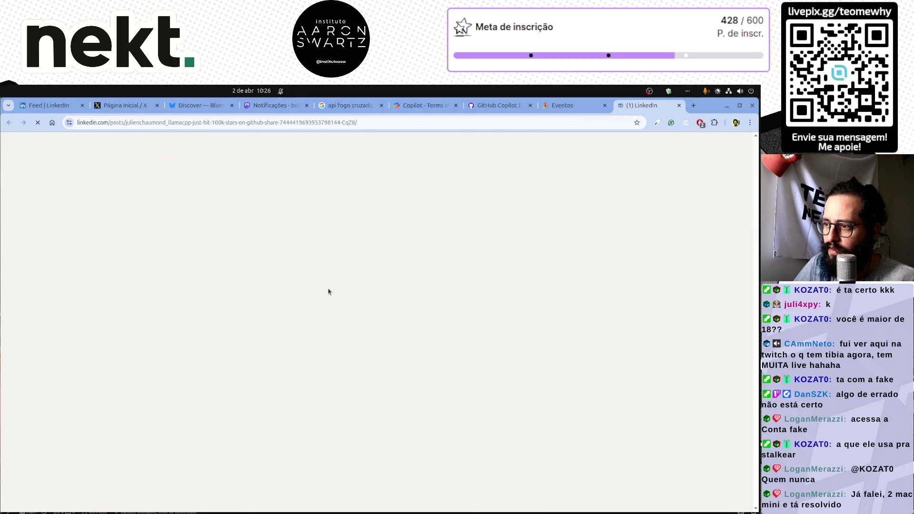
Step: Zoom in on the llama.cpp post and highlight its closing sentence about Local Agents
scroll(367, 356, down, 1)
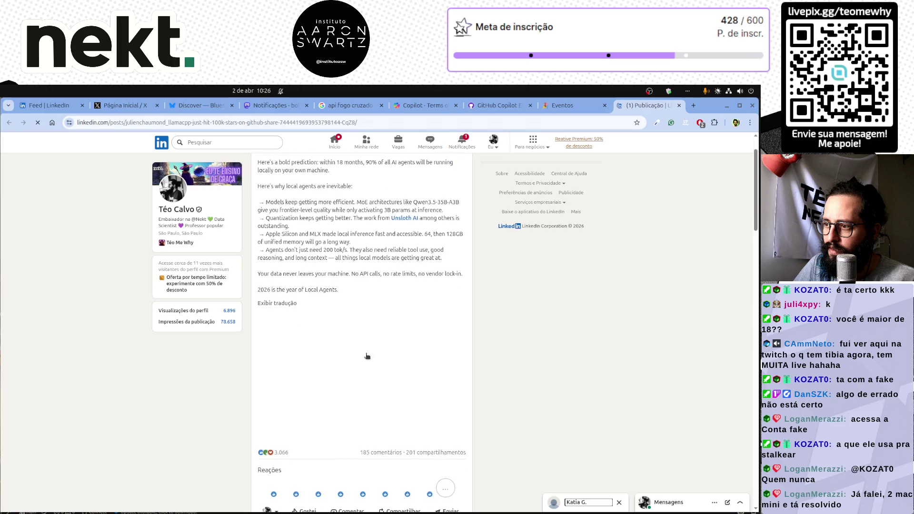
key(ctrl+plus)
key(ctrl+plus)
key(ctrl+plus)
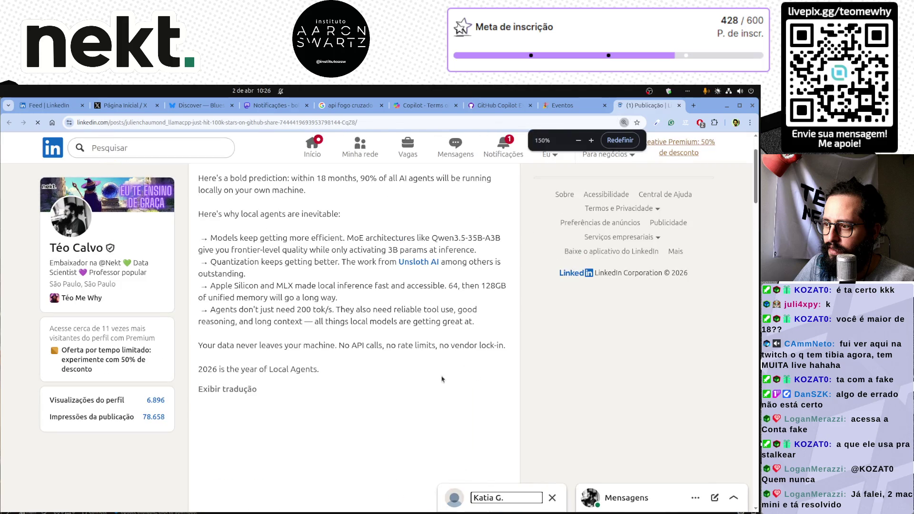
mouse_move(197, 370)
mouse_down()
mouse_move(295, 378)
mouse_move(318, 370)
mouse_up()
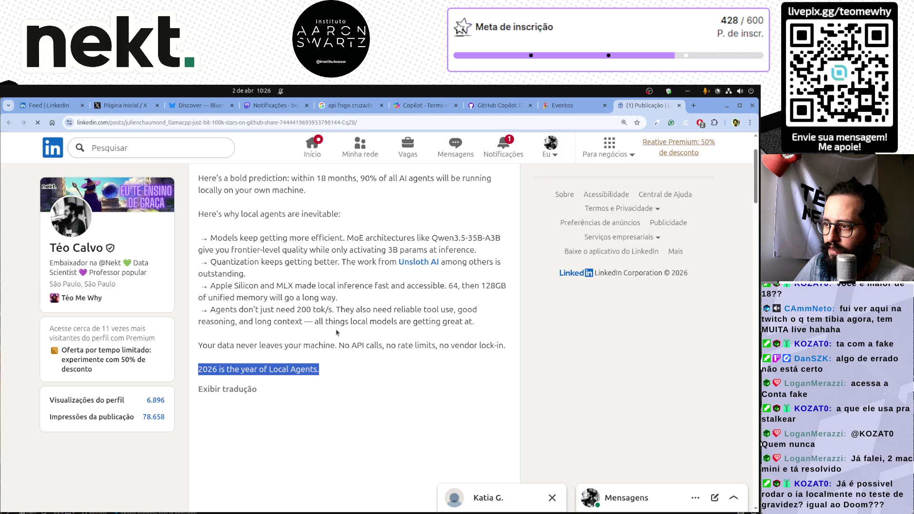
drag(201, 262, 319, 262)
scroll(309, 287, down, 1)
scroll(308, 287, down, 4)
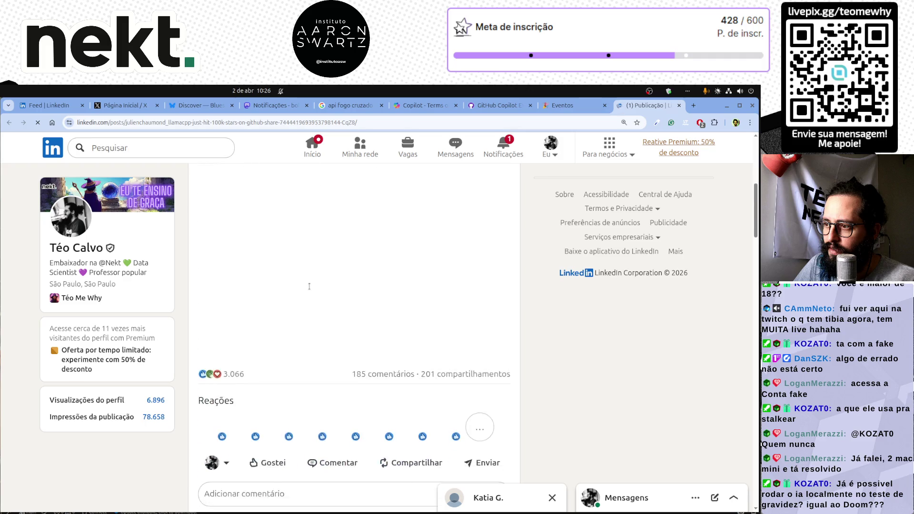
scroll(321, 289, up, 6)
Step: Highlight the Qwen model, Apple Silicon/MLX and accessible local inference passages, then zoom back out
mouse_move(362, 292)
mouse_down()
mouse_move(476, 295)
mouse_move(450, 285)
mouse_move(483, 302)
mouse_up()
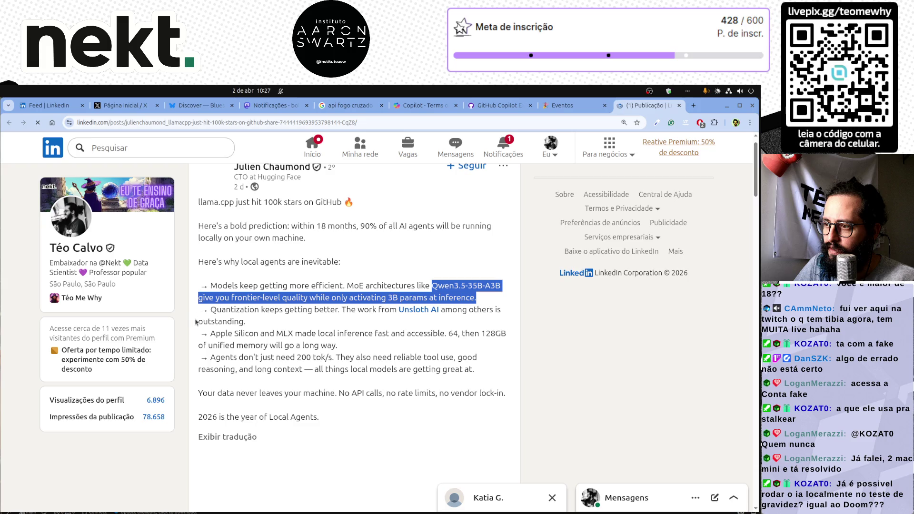
drag(215, 334, 242, 334)
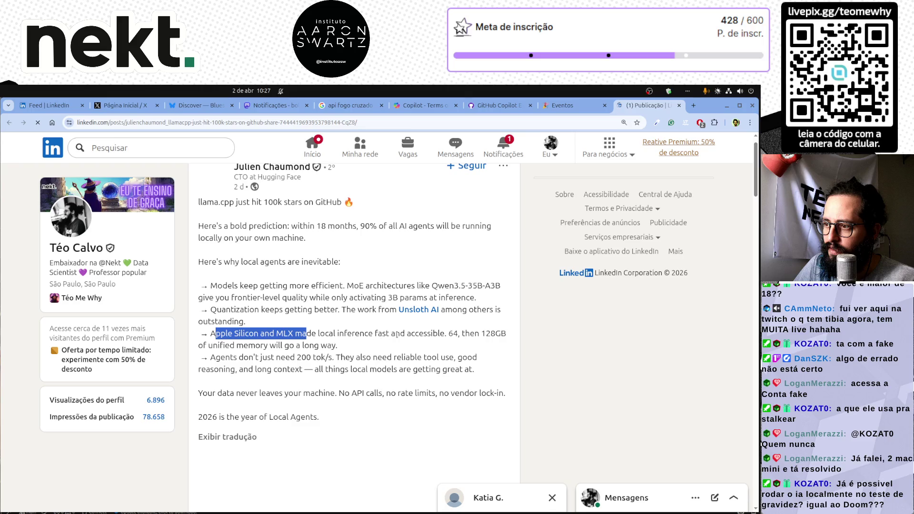
drag(400, 333, 446, 334)
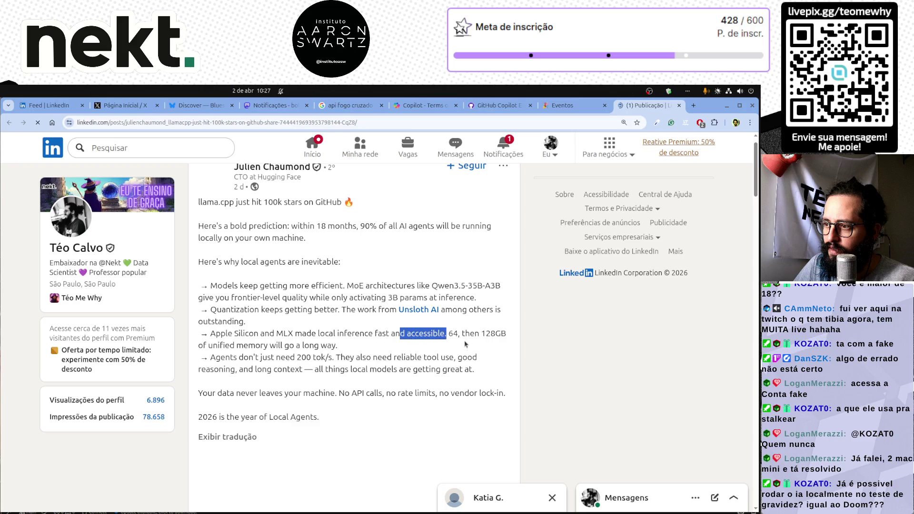
click(284, 347)
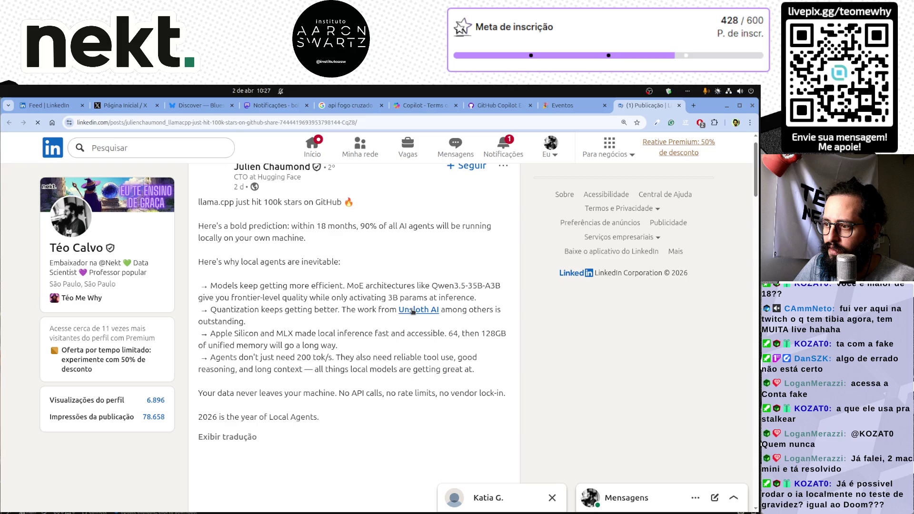
key(ctrl+minus)
key(ctrl+minus)
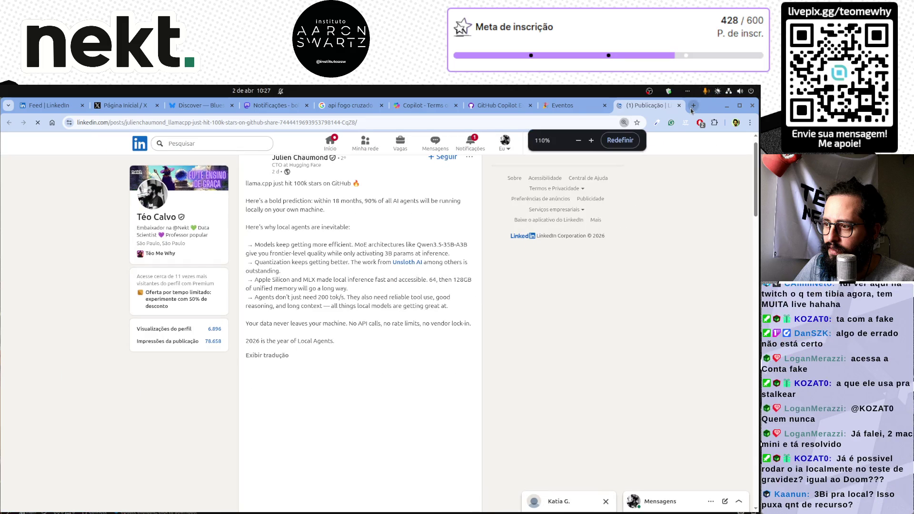
Step: Create a blank spreadsheet from the Docs home, zoom it to 150%, and select A1
click(693, 106)
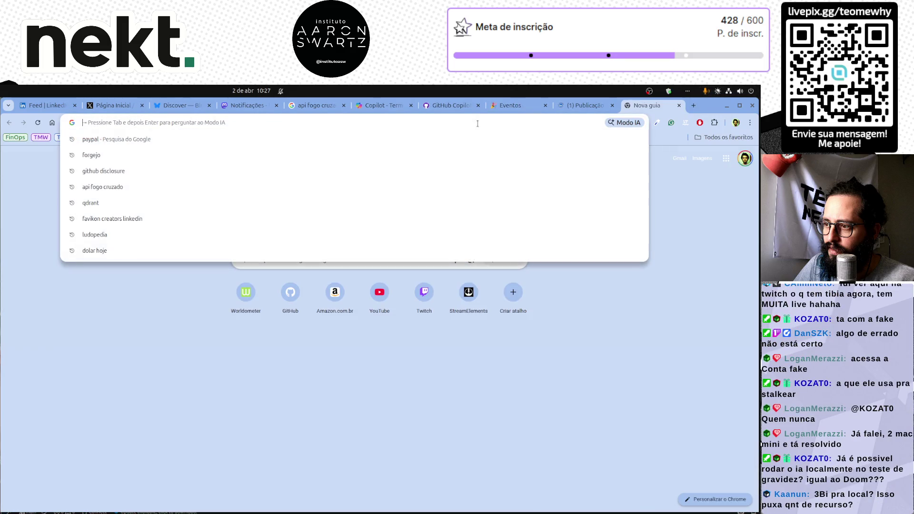
text(docs)
key(Return)
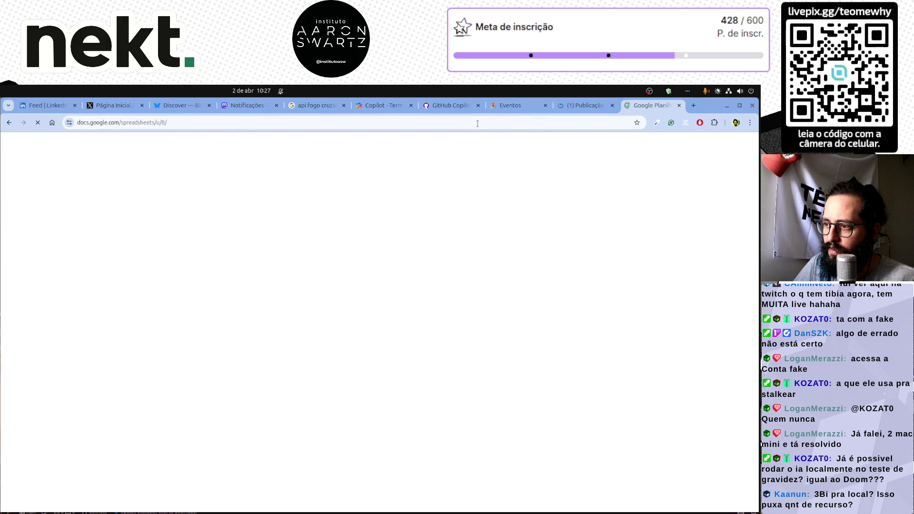
click(200, 209)
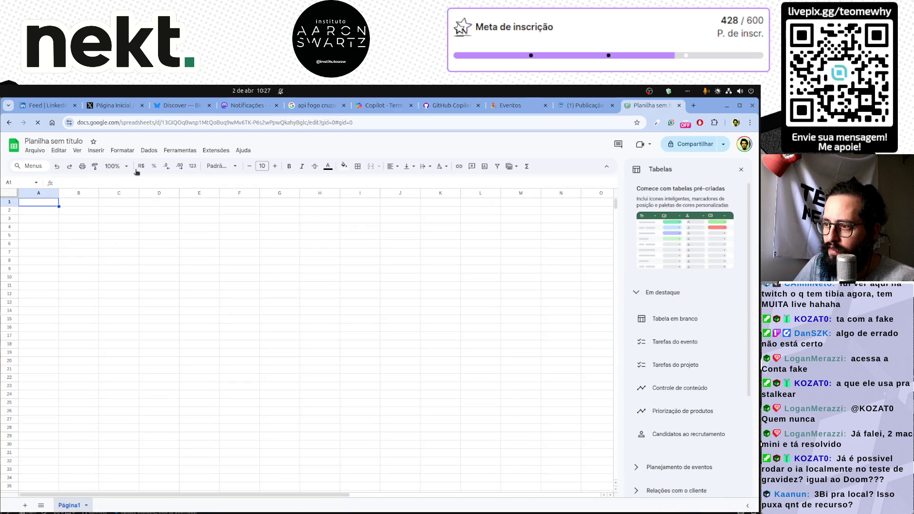
click(119, 166)
click(115, 244)
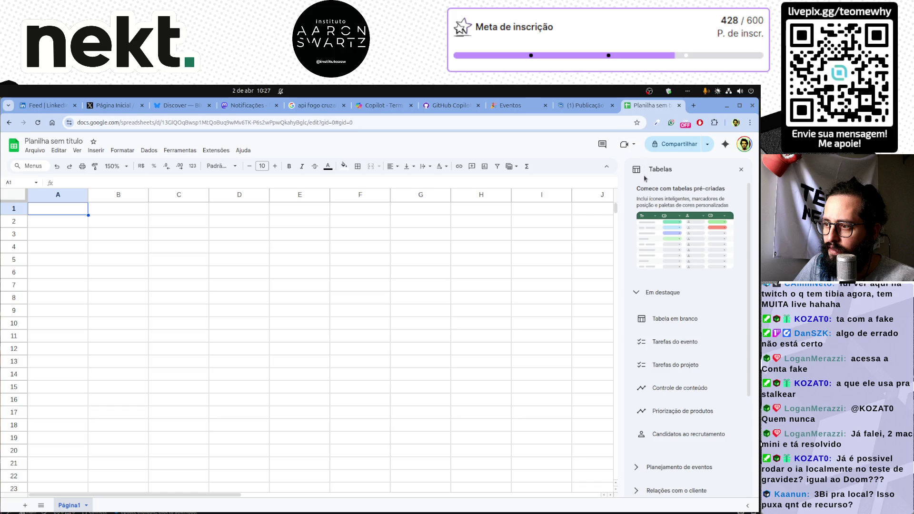
click(104, 245)
Step: Enter the labels Setup, Desktop and Mac in cells A1, A2 and A3
text(Setup)
key(Tab)
key(Return)
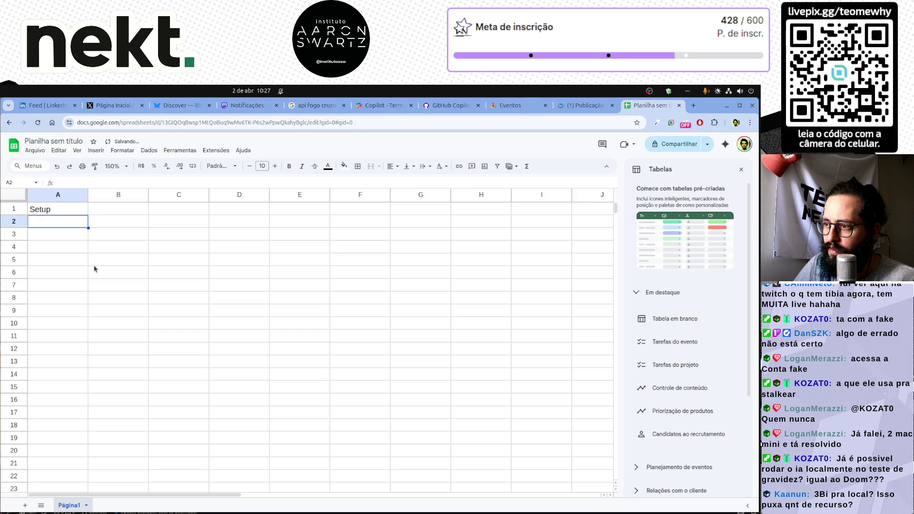
text(Desktop)
key(Return)
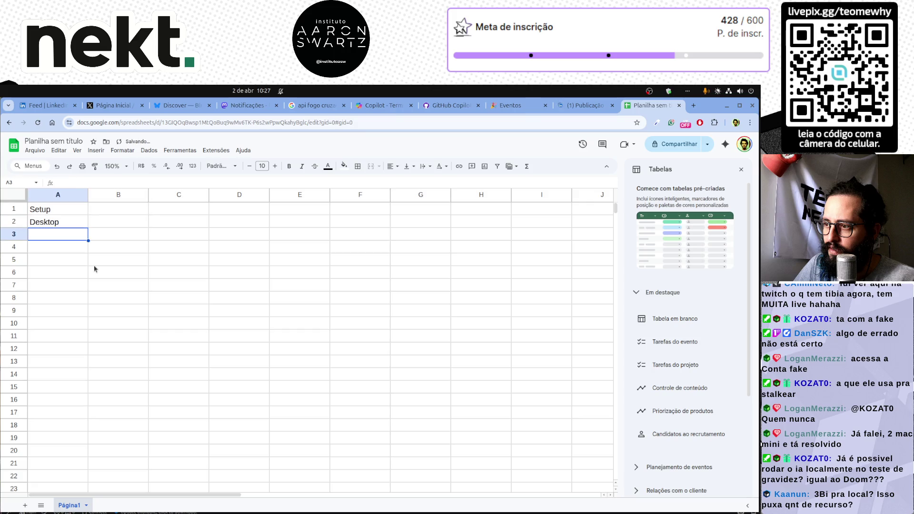
text(Mac)
key(Return)
Step: Zoom the sheet to 200%
key(Up)
key(Up)
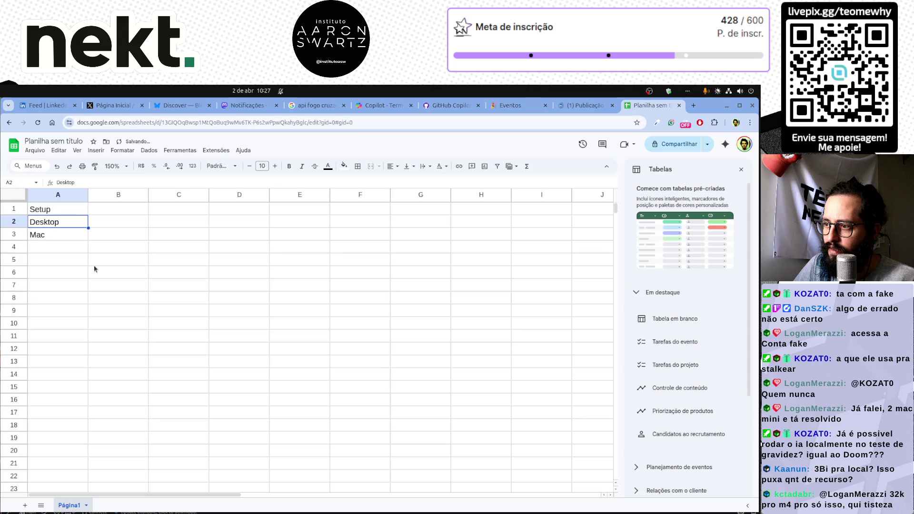
key(Up)
key(Right)
key(Left)
key(Down)
key(Up)
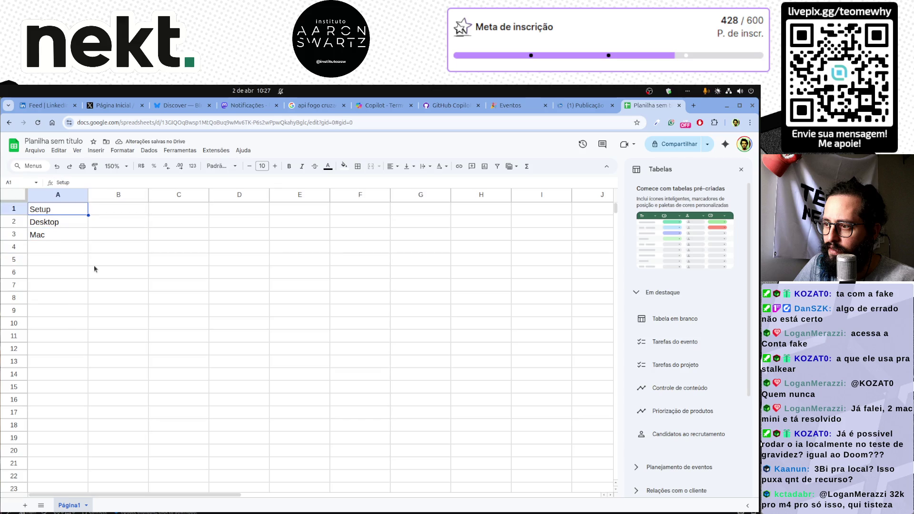
key(Right)
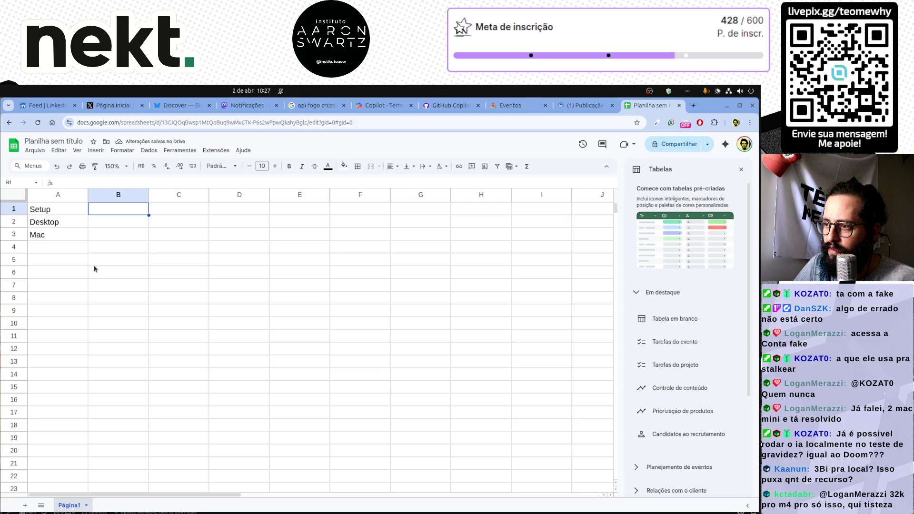
click(116, 166)
click(118, 263)
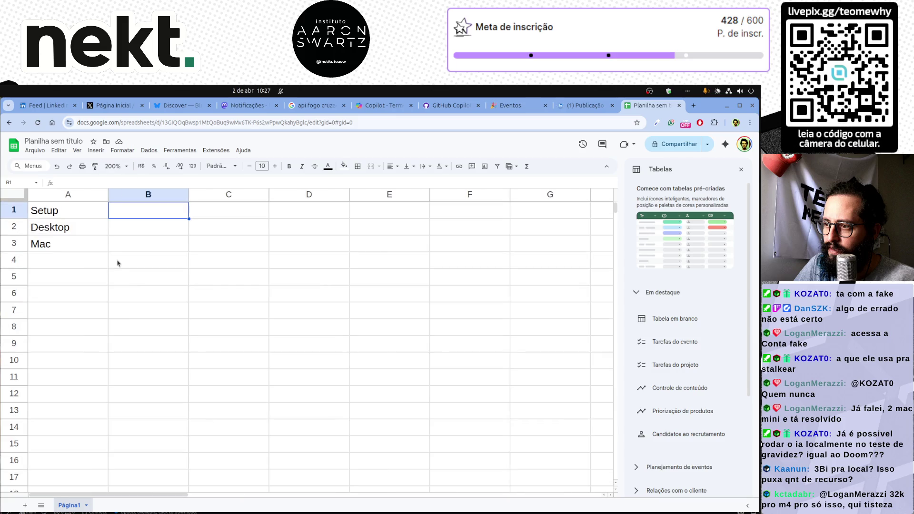
Step: Recheck the Mac entry in A3 and select the empty column B cells B1 to B3
click(136, 230)
click(140, 214)
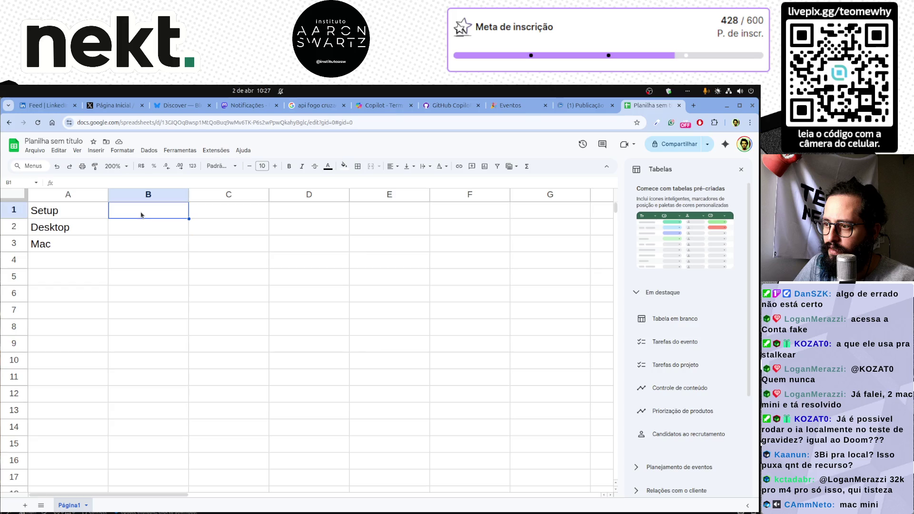
click(78, 246)
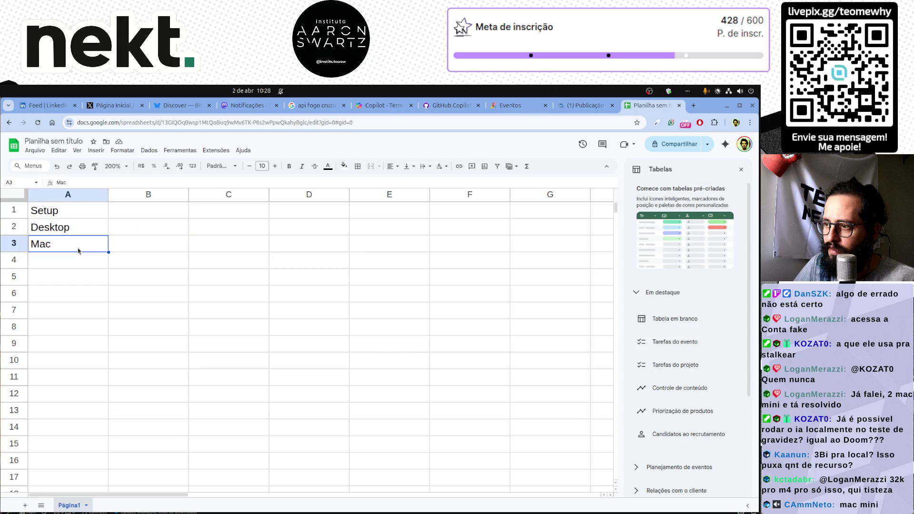
double_click(77, 247)
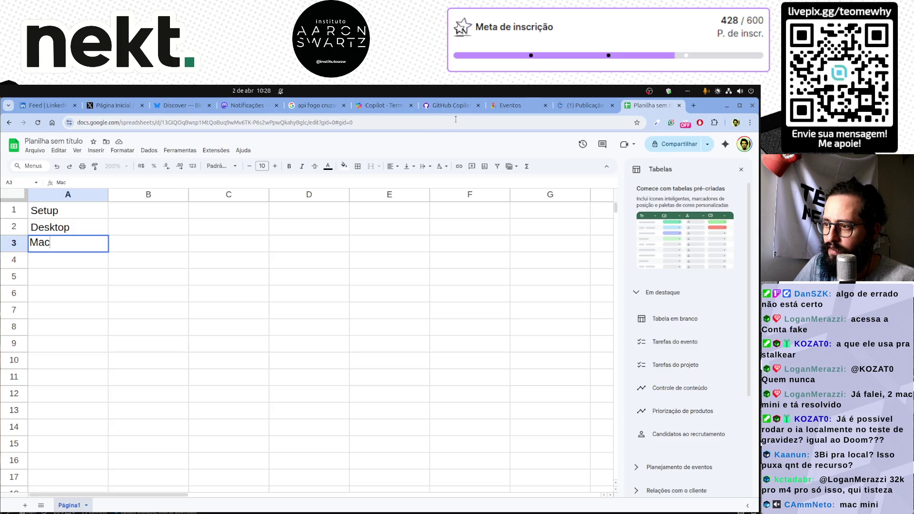
click(147, 234)
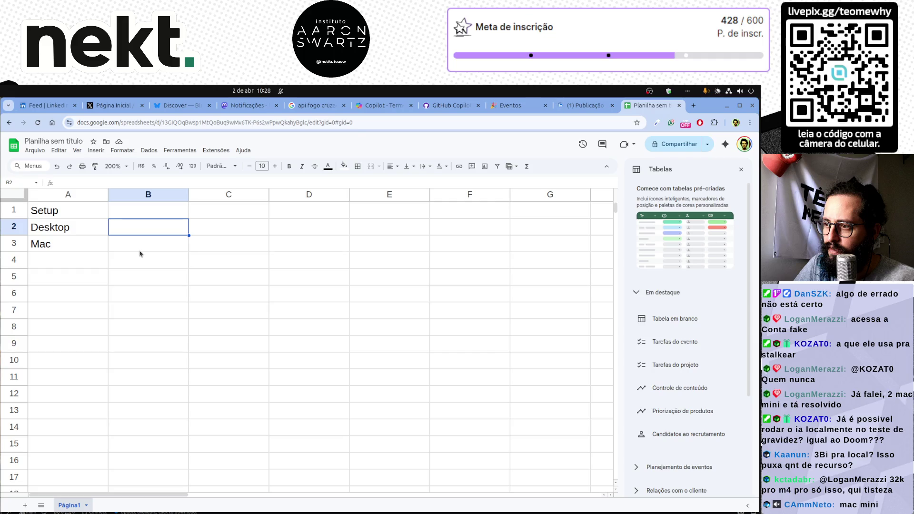
click(147, 214)
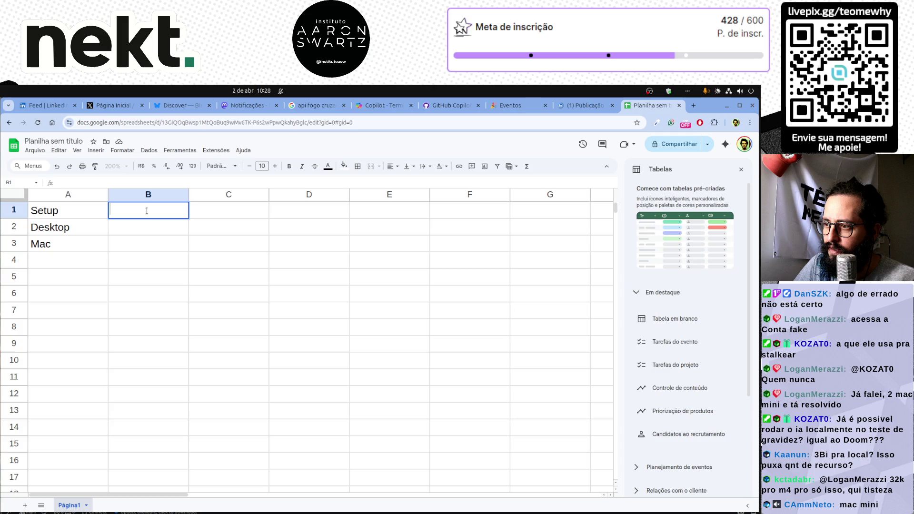
click(156, 232)
click(153, 246)
click(150, 224)
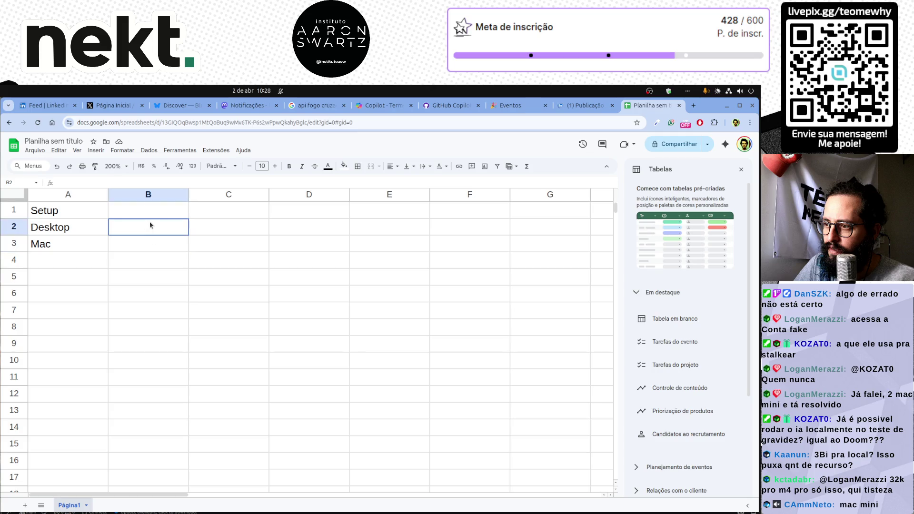
click(149, 207)
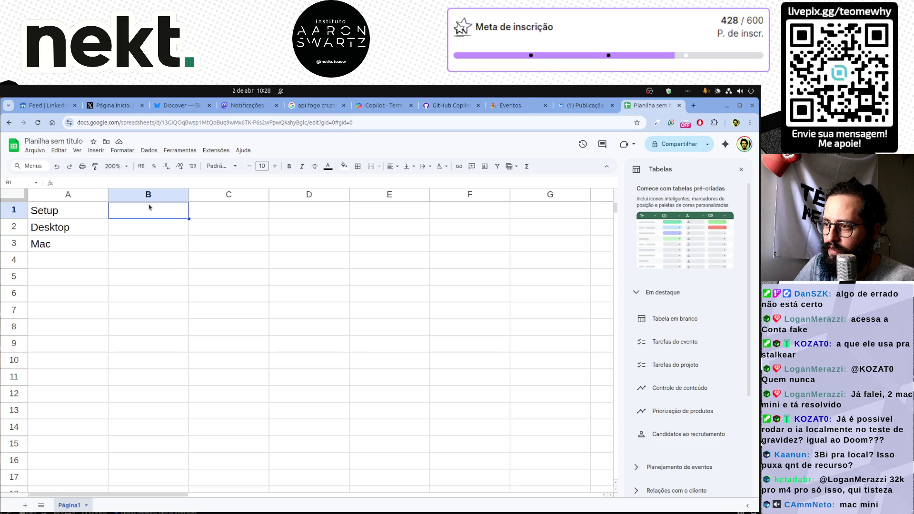
Step: Enter q4 in B2 and the header 'Nível de Quantização' in B1, widening column B
click(148, 230)
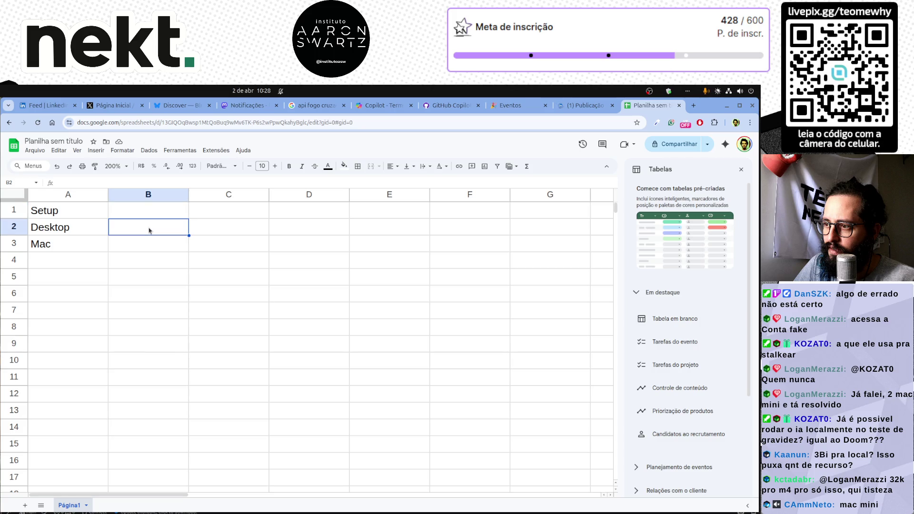
text(q4)
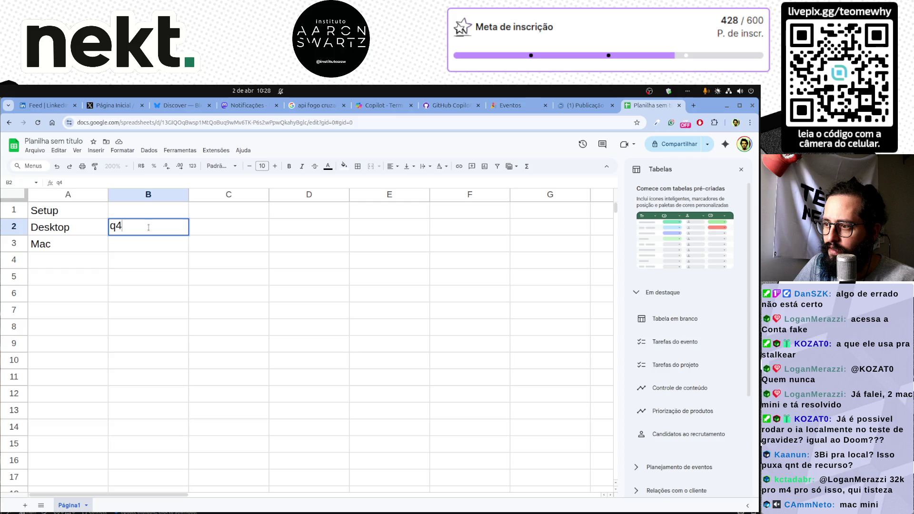
key(Return)
key(Up)
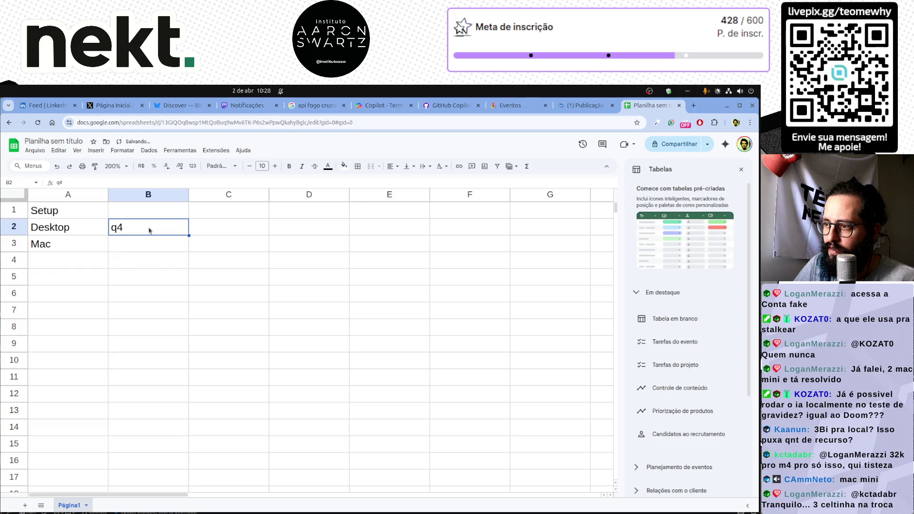
key(Up)
text(Nível )
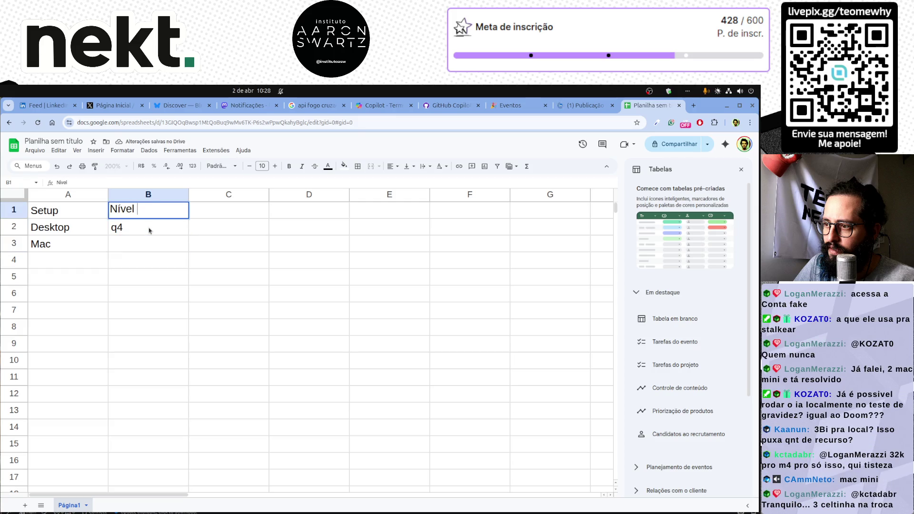
text(de Quantizaç)
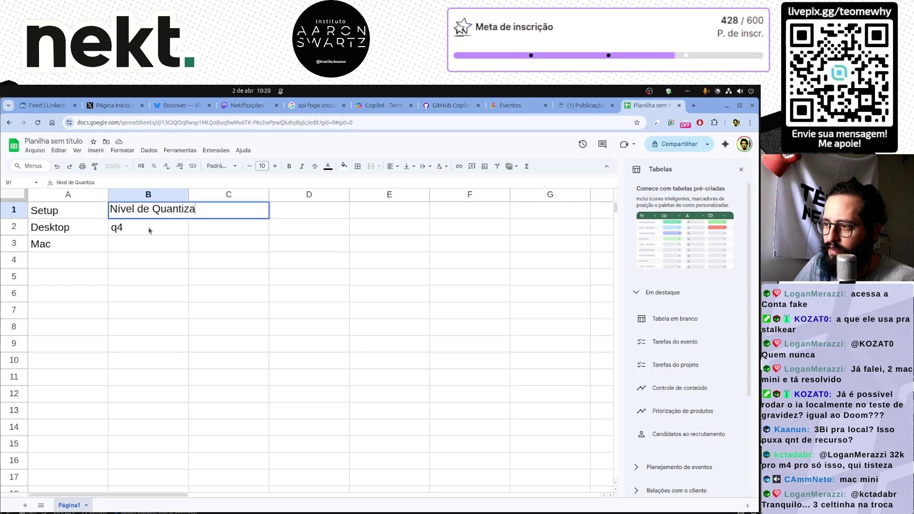
text(ão)
key(Return)
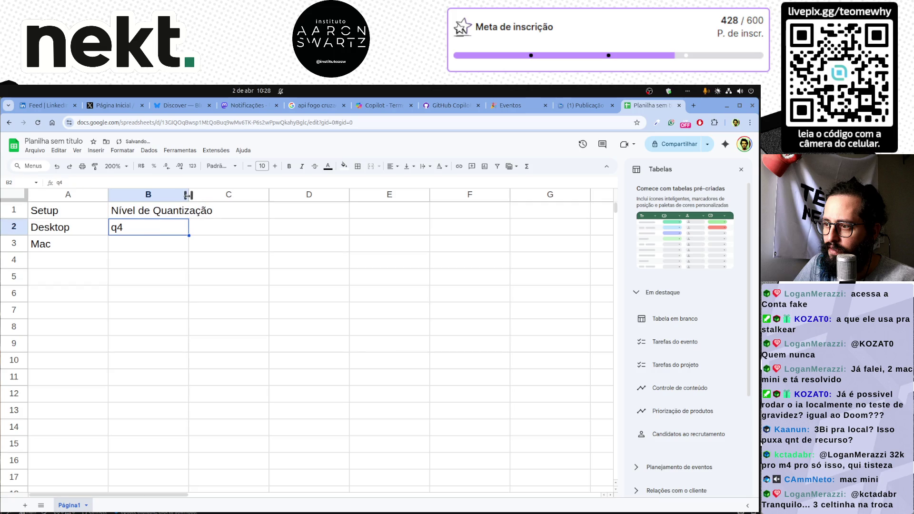
drag(188, 194, 235, 195)
Step: Paste q4 into B3, rename A2 to 'Desktop (nvidia)', and widen columns A and B
click(147, 247)
text(q4)
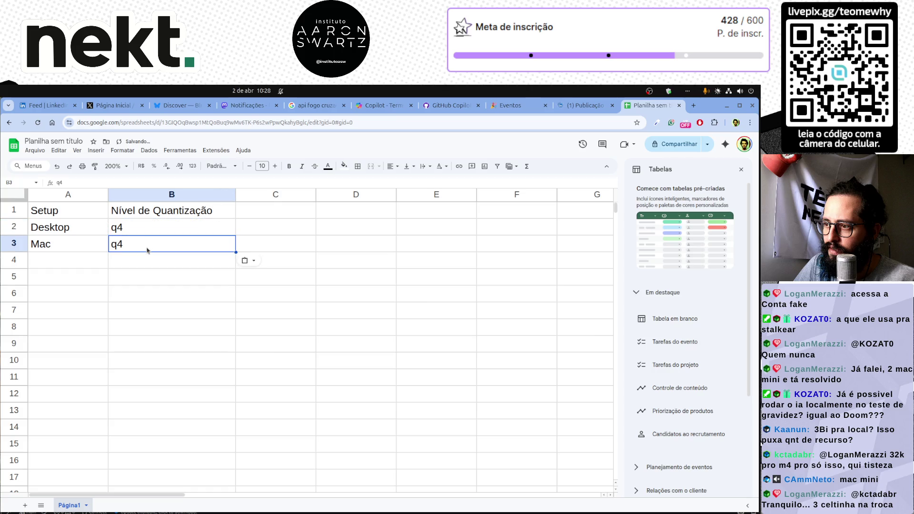
click(176, 275)
drag(235, 196, 244, 224)
double_click(73, 228)
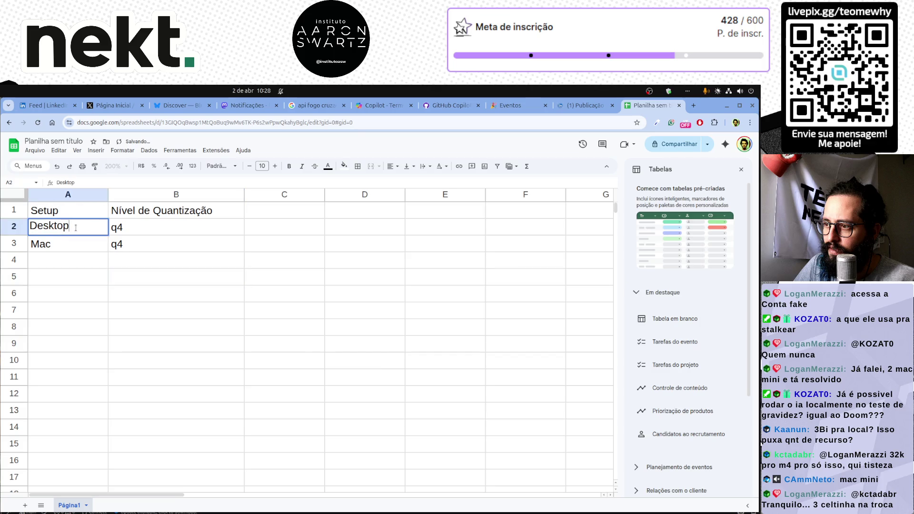
text( (nvidia))
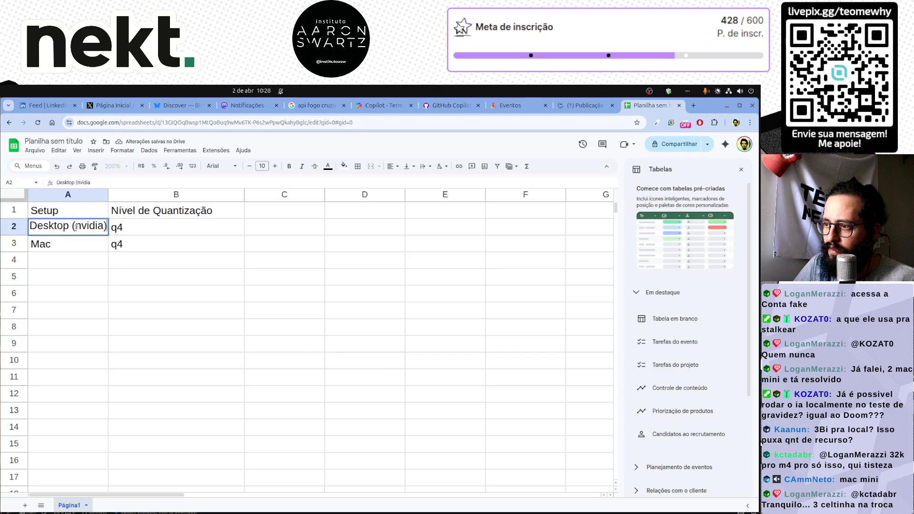
key(Return)
drag(108, 194, 142, 195)
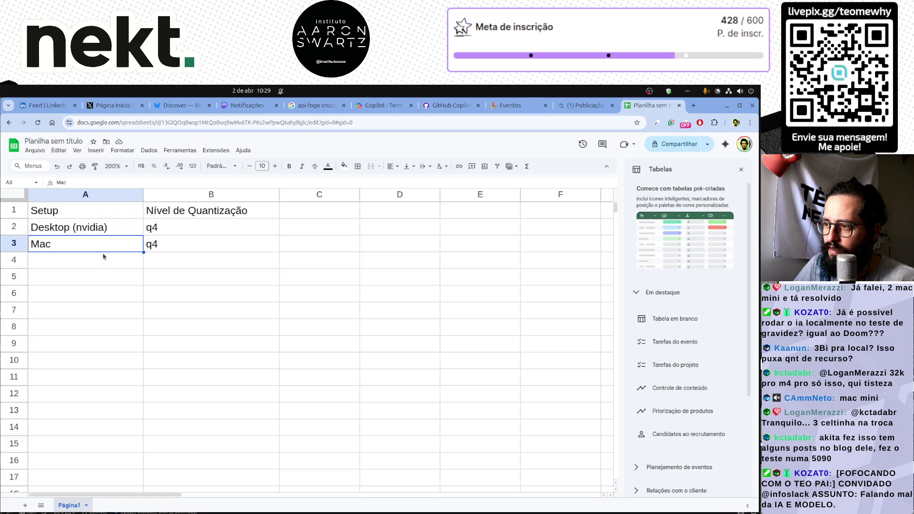
Step: Add the header 'Hardware' in C1 with 'RTX 3090' in C2
click(337, 217)
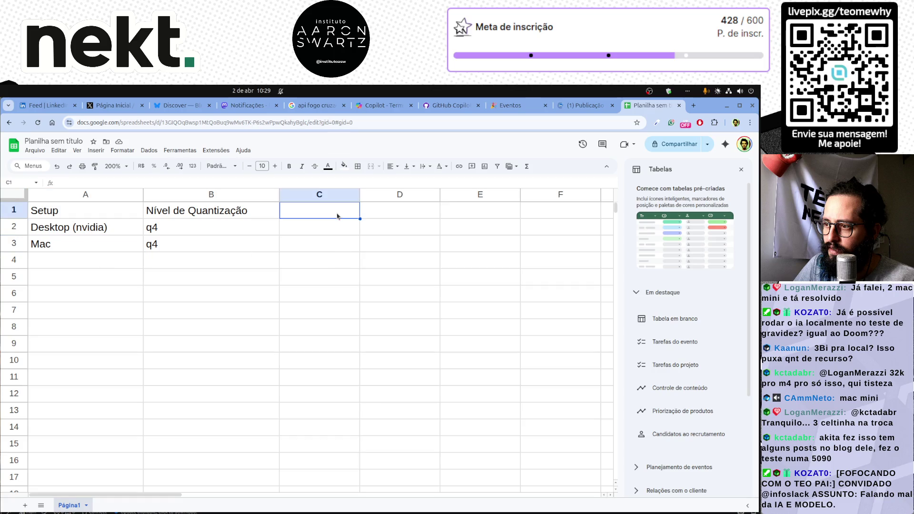
text(Hardware)
key(Return)
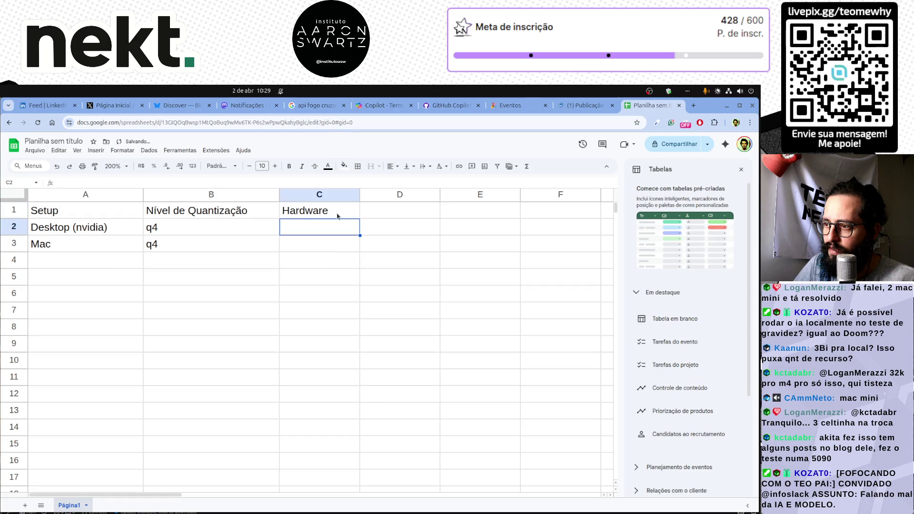
text(R)
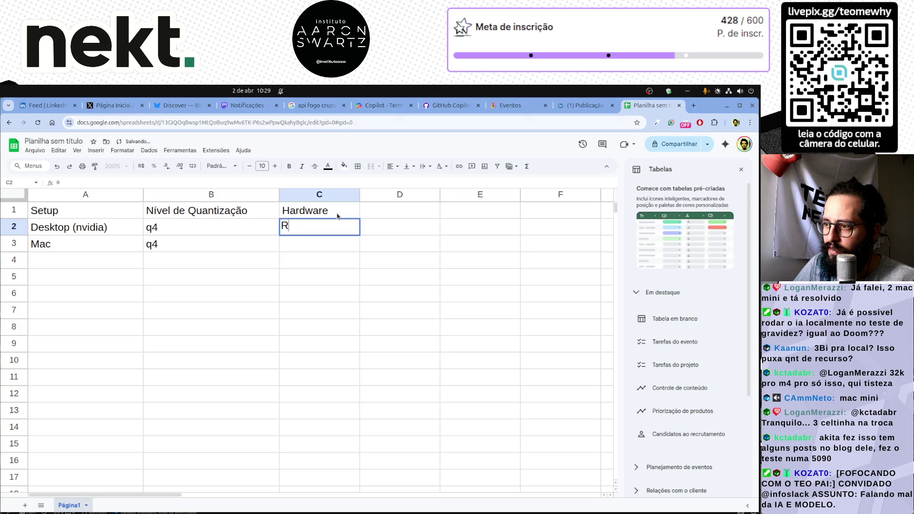
text(TX 3090)
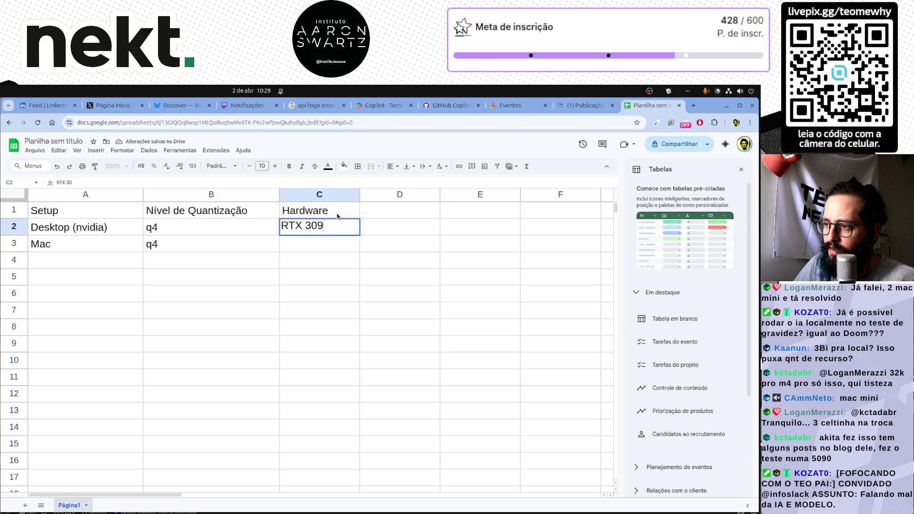
key(Return)
key(Up)
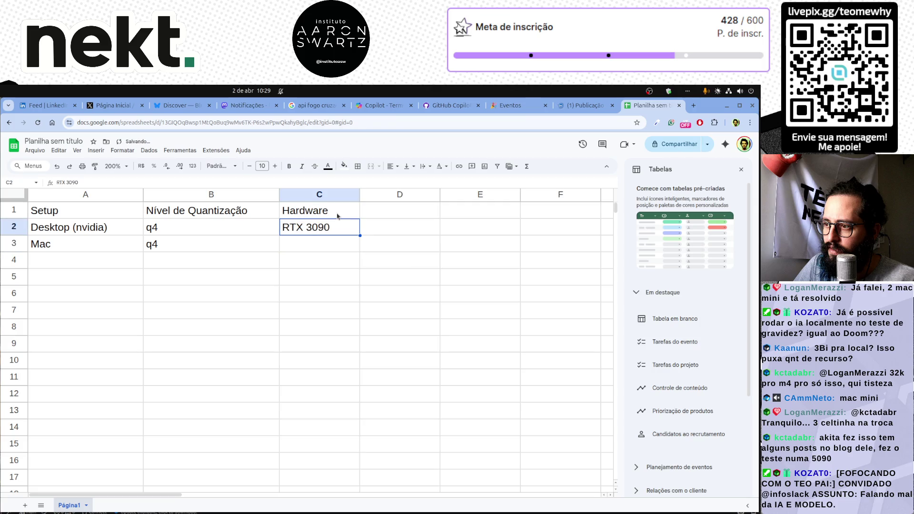
key(ctrl+t)
Step: Open the Pichau store and search it for 'rtx 3090'
click(477, 122)
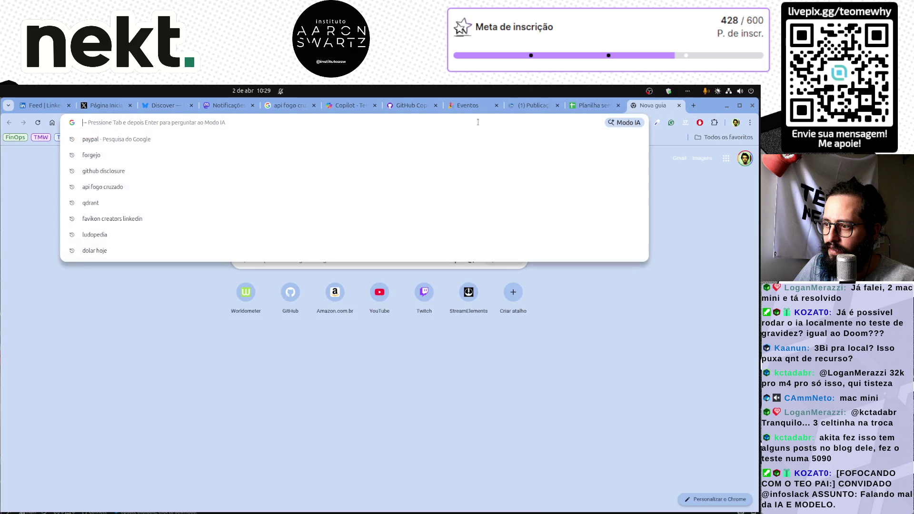
text(rtx)
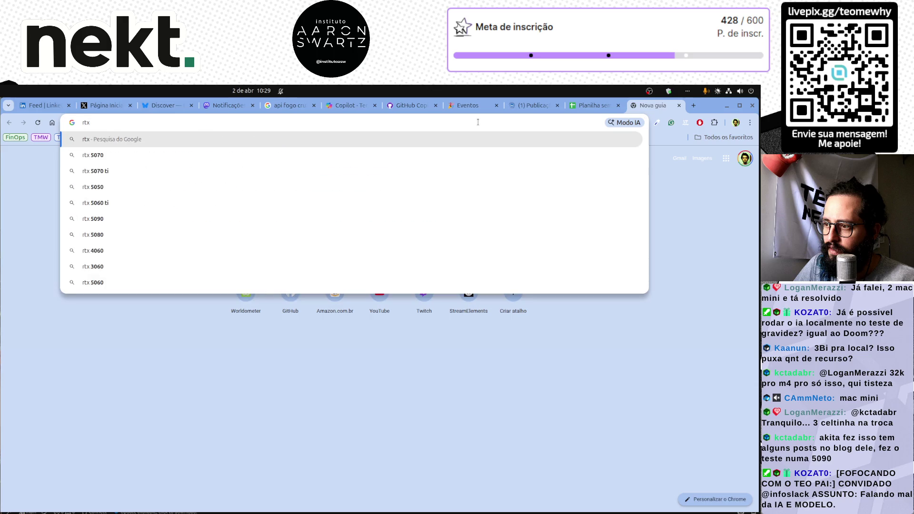
key(Escape)
text(pichau.com.br)
key(Return)
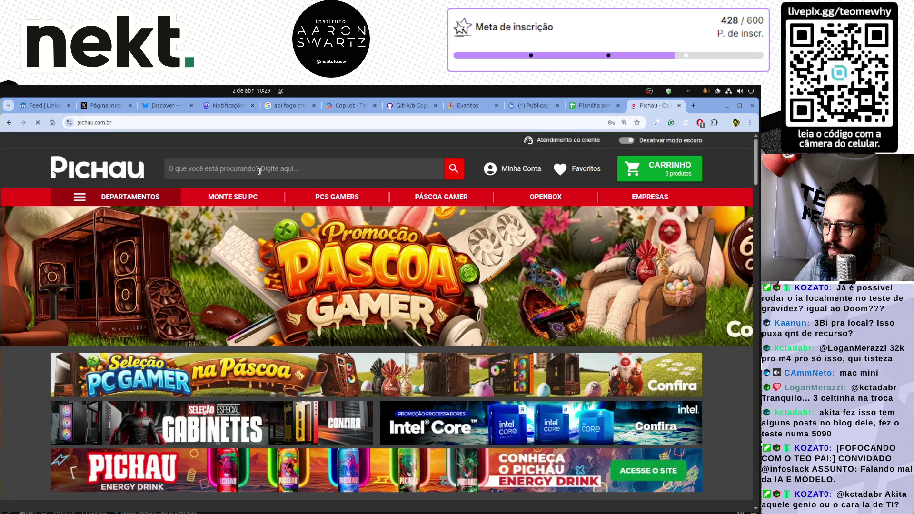
right_click(260, 172)
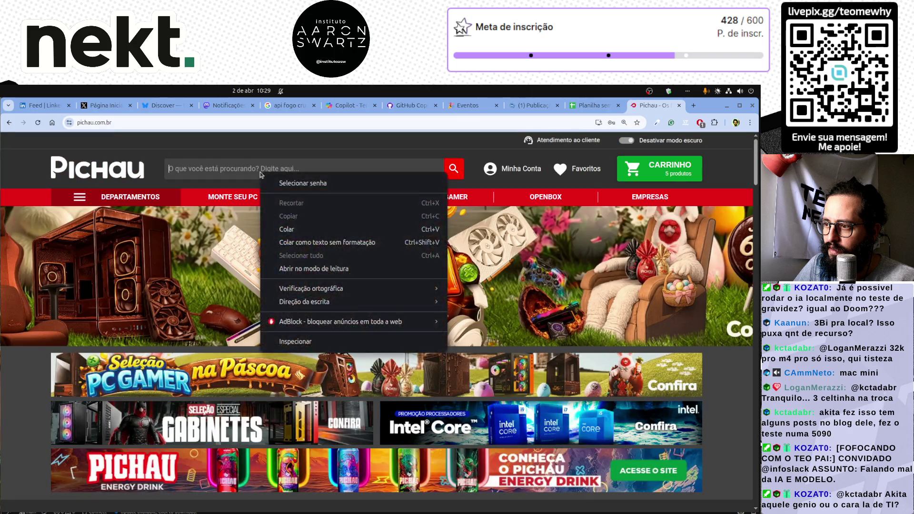
click(228, 168)
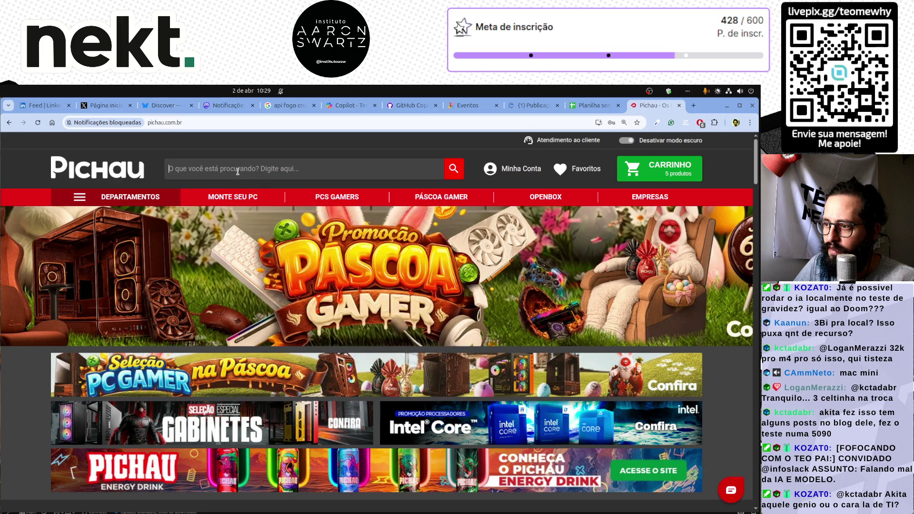
text(3090)
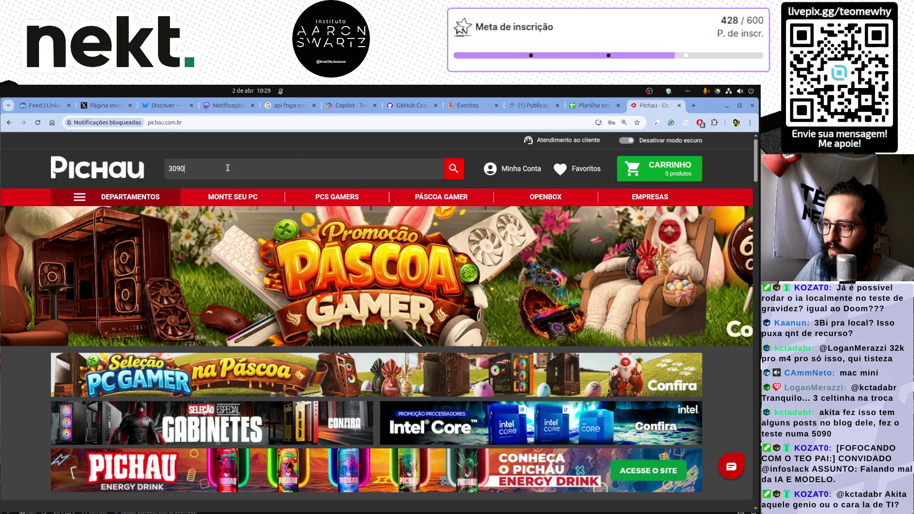
key(Home)
text(rtx)
key(Return)
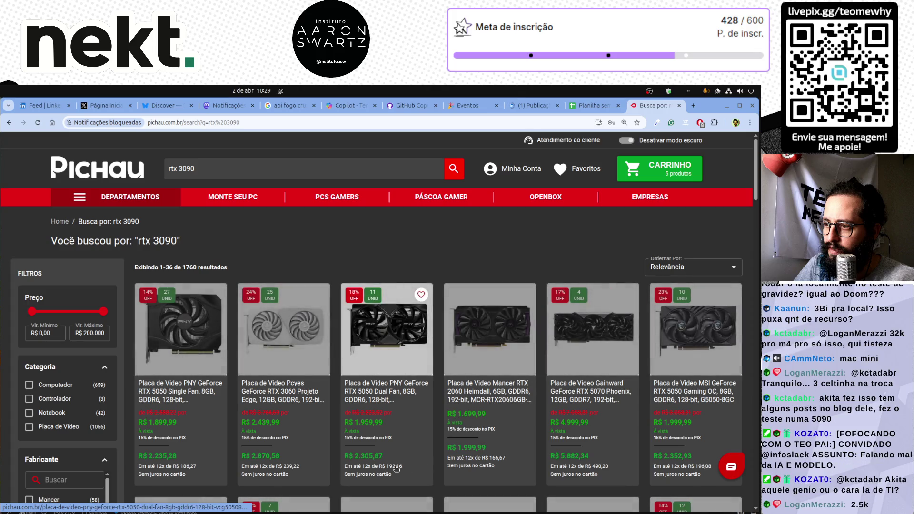
Step: Change the Pichau search to 'rtx 4090' and view its 1760 results
scroll(487, 439, down, 3)
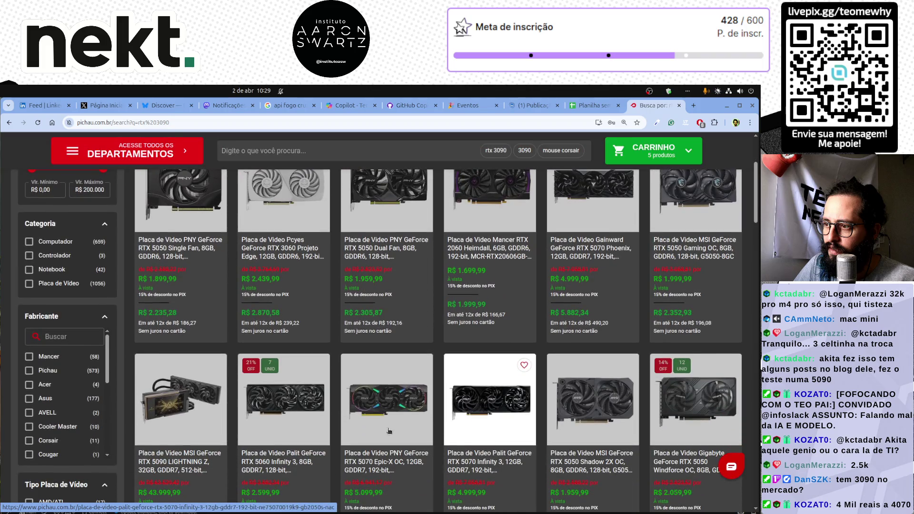
scroll(285, 390, up, 3)
double_click(192, 174)
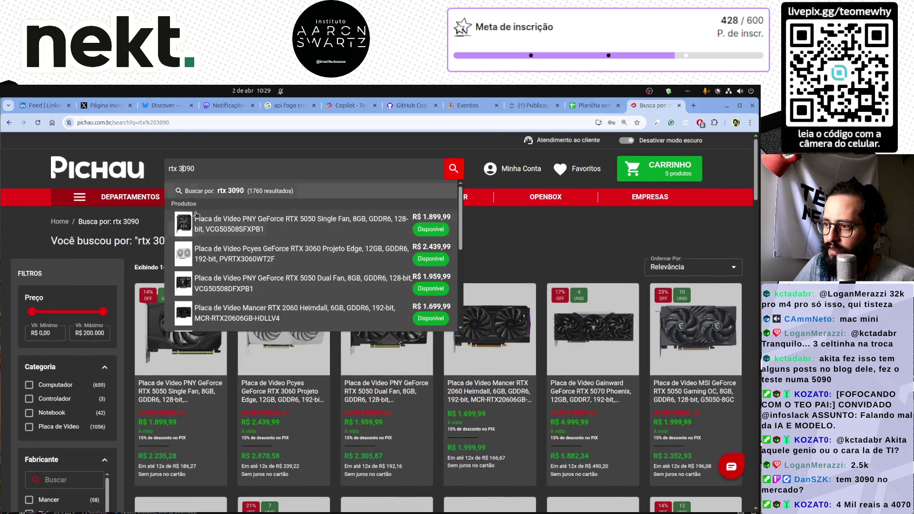
text(4090)
key(Return)
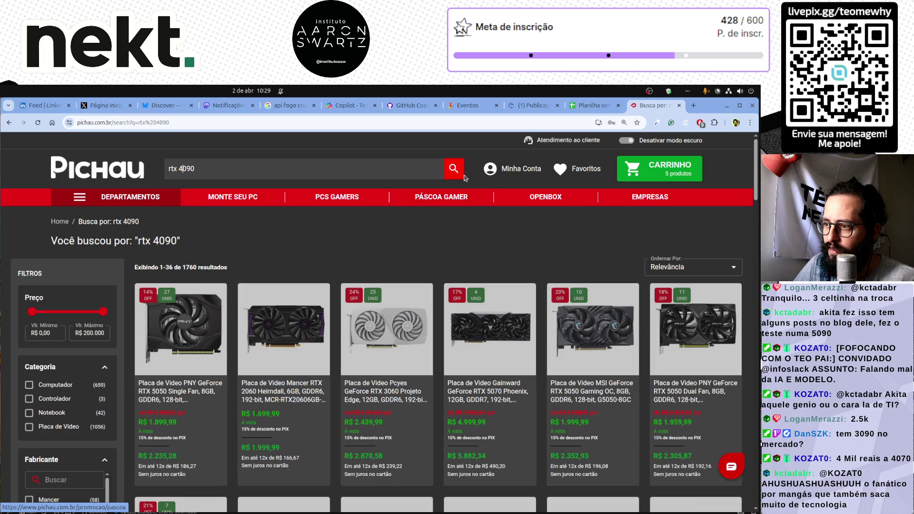
click(309, 163)
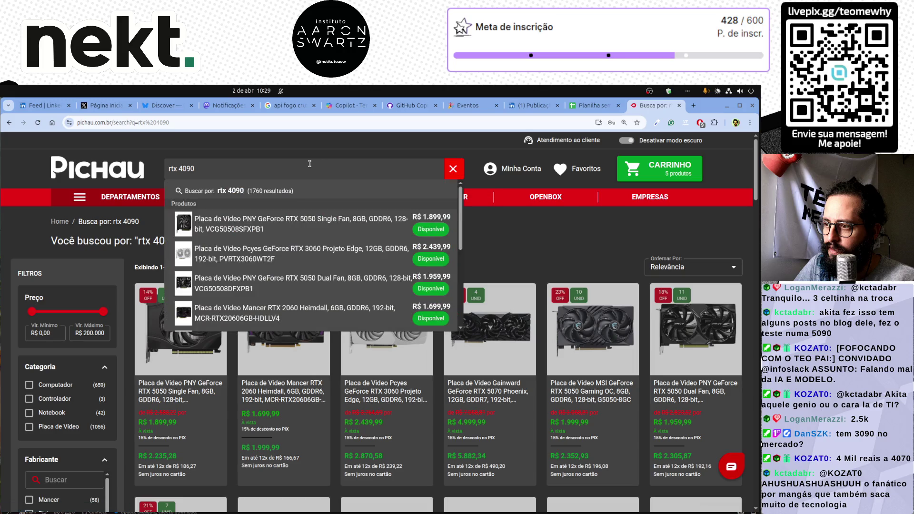
click(276, 190)
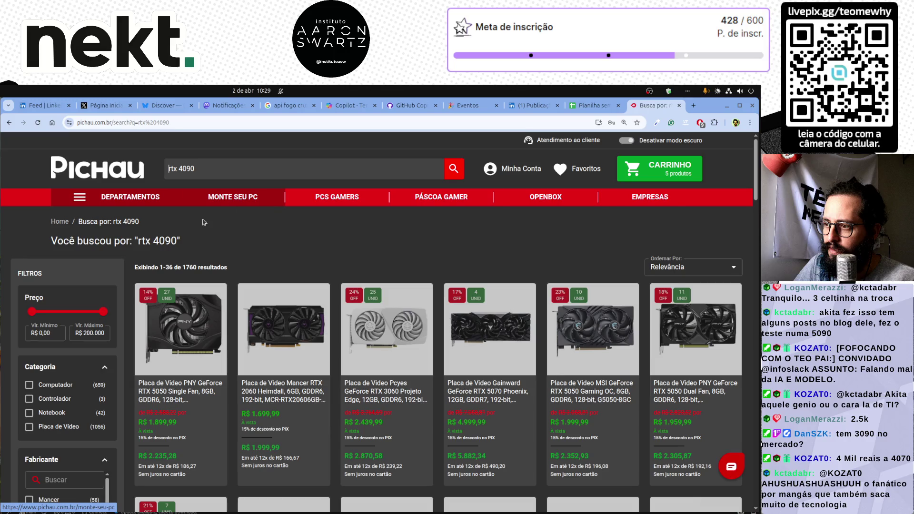
Step: Browse Hardware > Placa de Vídeo > NVIDIA GeForce and limit the listing to NVIDIA cards
click(79, 197)
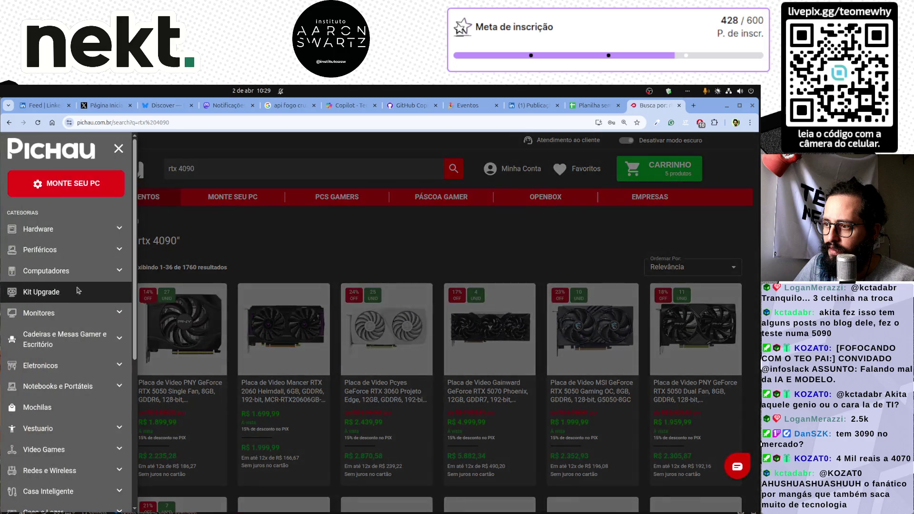
click(61, 233)
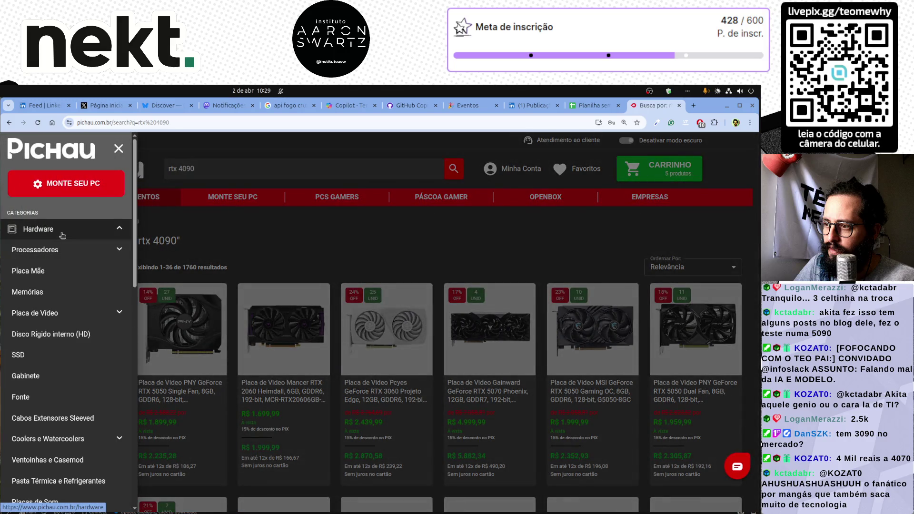
click(43, 320)
click(41, 334)
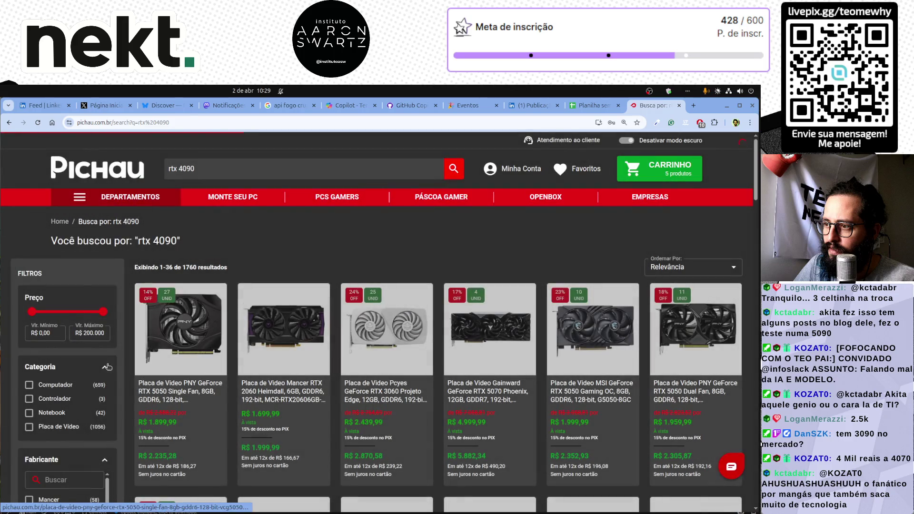
scroll(113, 401, down, 4)
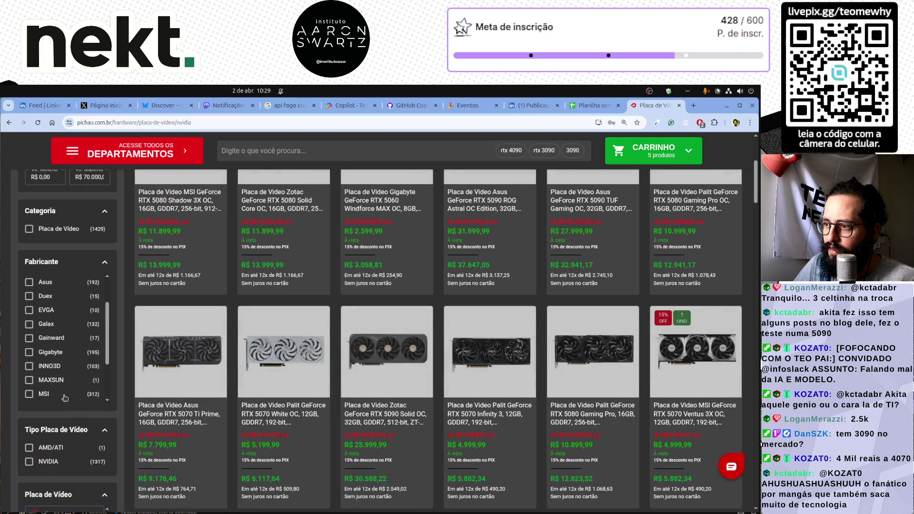
scroll(64, 381, down, 3)
click(29, 461)
scroll(107, 399, down, 4)
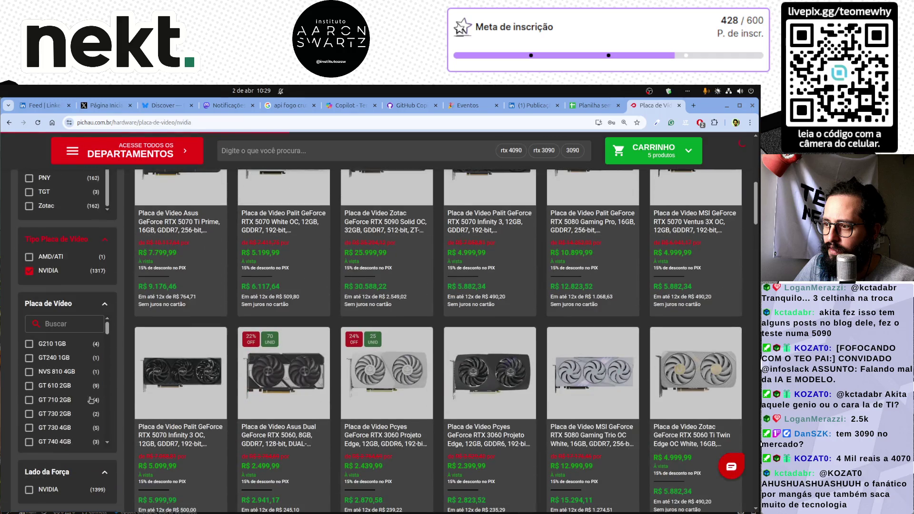
Step: Filter the cards to RTX 3090 24GB, RTX 3090 Ti 24GB and RTX 4090 24GB models
click(91, 400)
scroll(59, 457, down, 3)
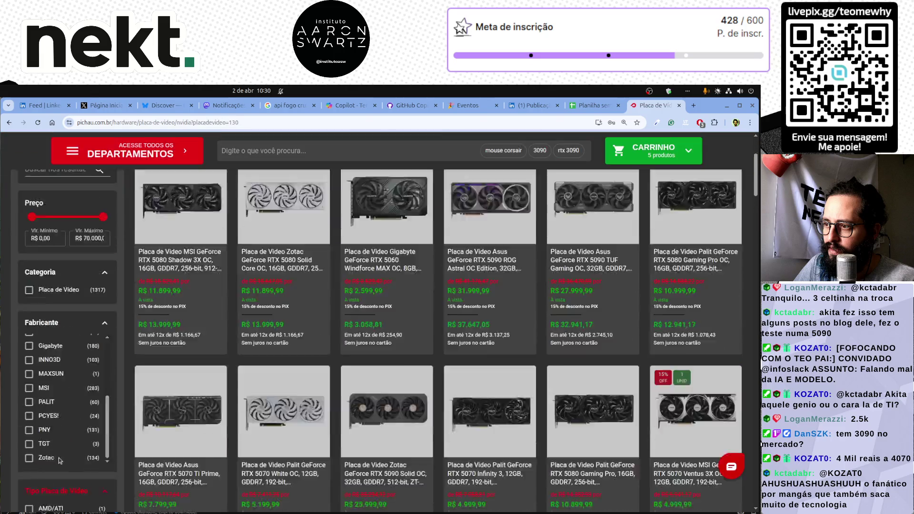
scroll(59, 458, down, 5)
scroll(55, 357, down, 3)
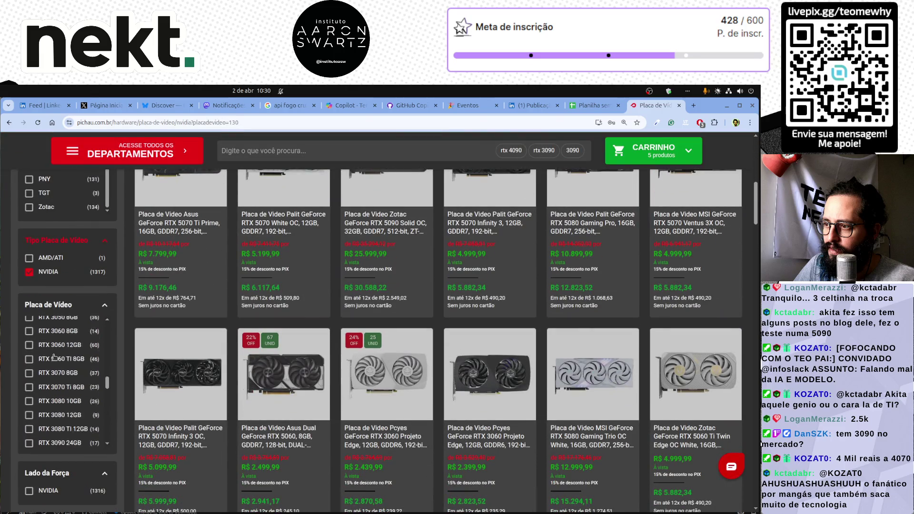
scroll(55, 358, down, 3)
scroll(39, 386, up, 2)
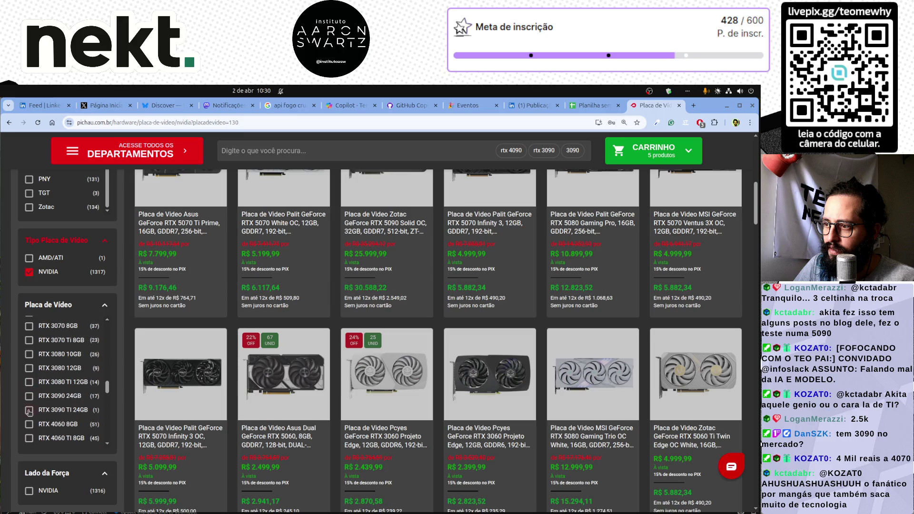
click(29, 411)
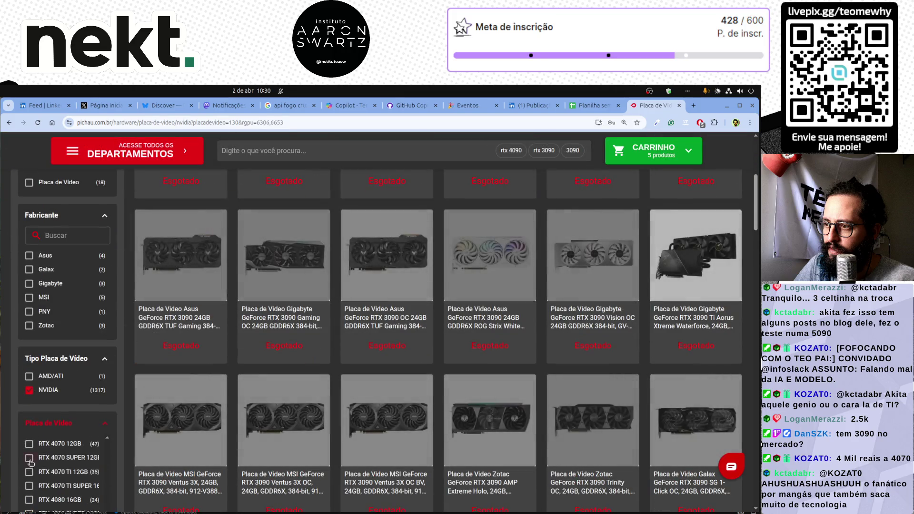
scroll(17, 446, down, 1)
scroll(16, 447, down, 3)
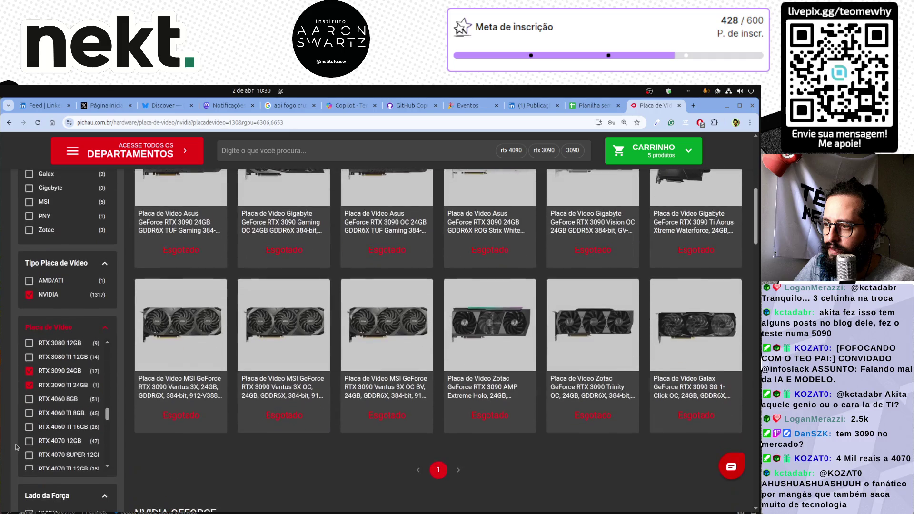
scroll(77, 400, down, 4)
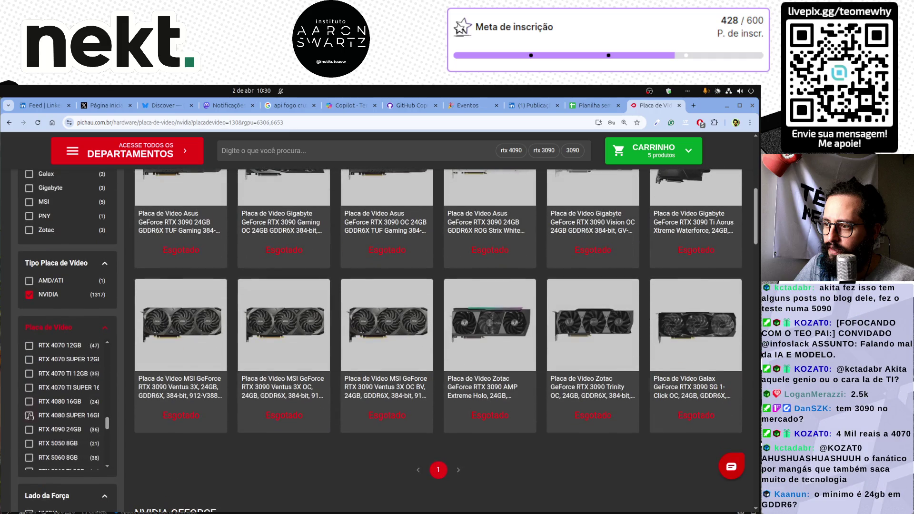
click(29, 429)
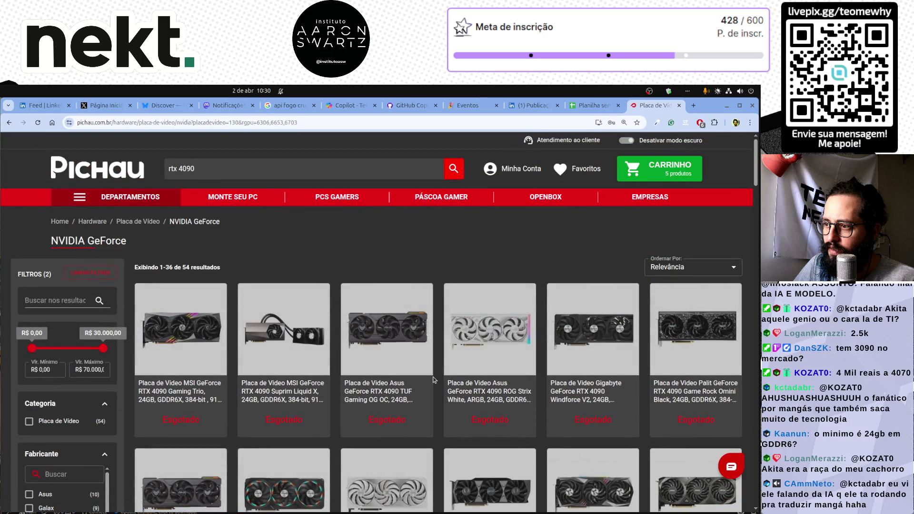
scroll(499, 383, down, 10)
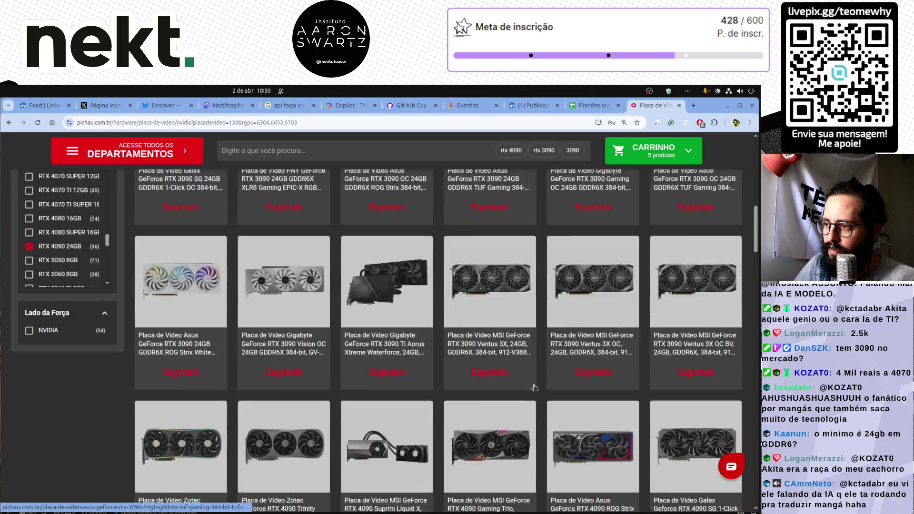
scroll(534, 387, down, 5)
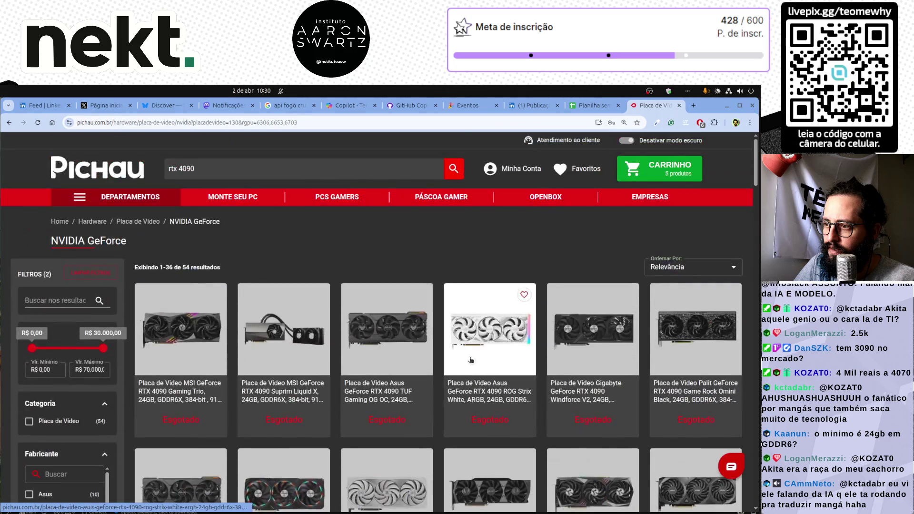
Step: Search Google for 'RTX 3090 PREÇO' in a new tab and scroll through the price results
click(693, 105)
click(371, 120)
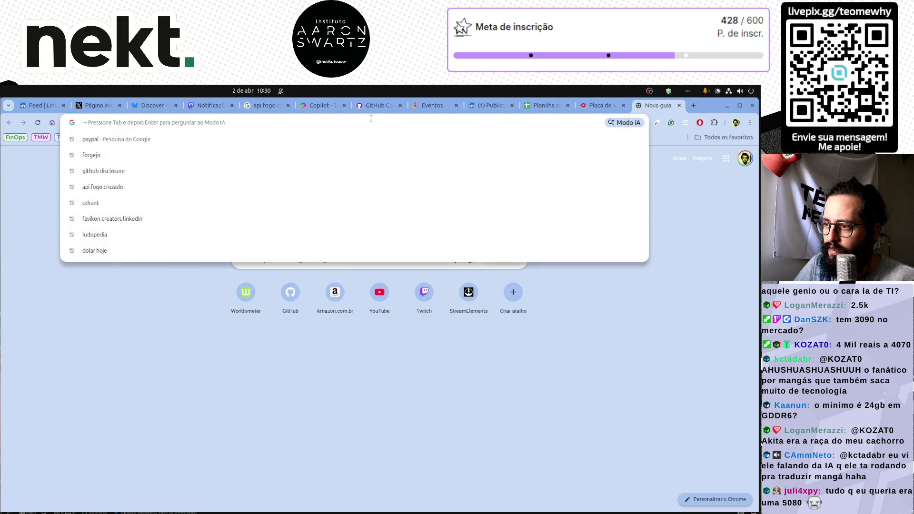
text(RTX 3090)
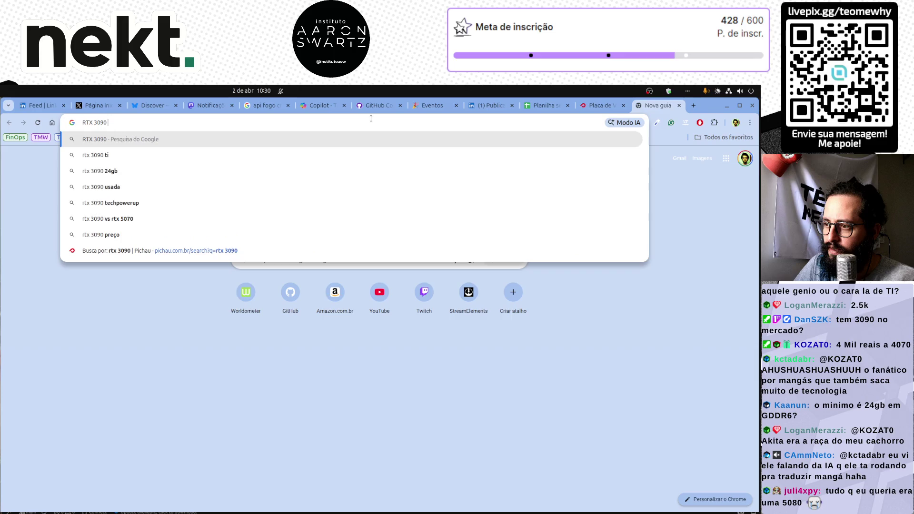
text( PREÇO)
key(Return)
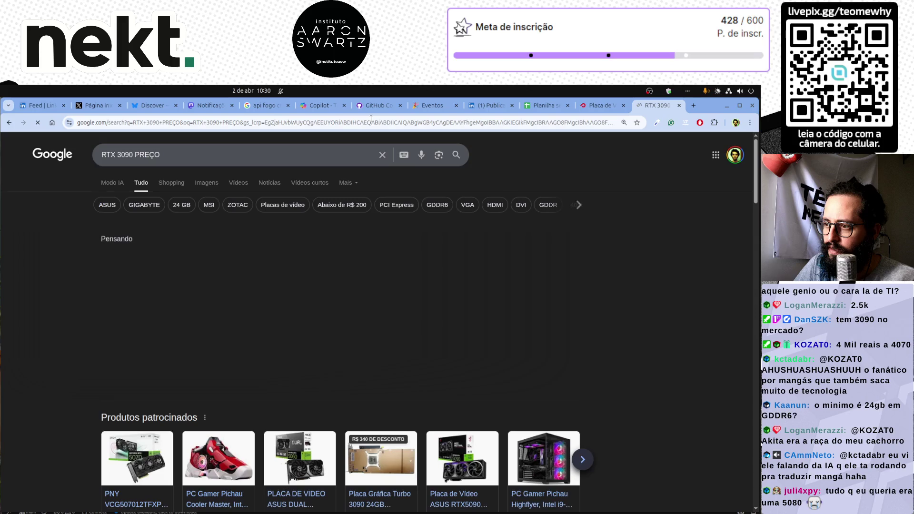
scroll(69, 327, down, 2)
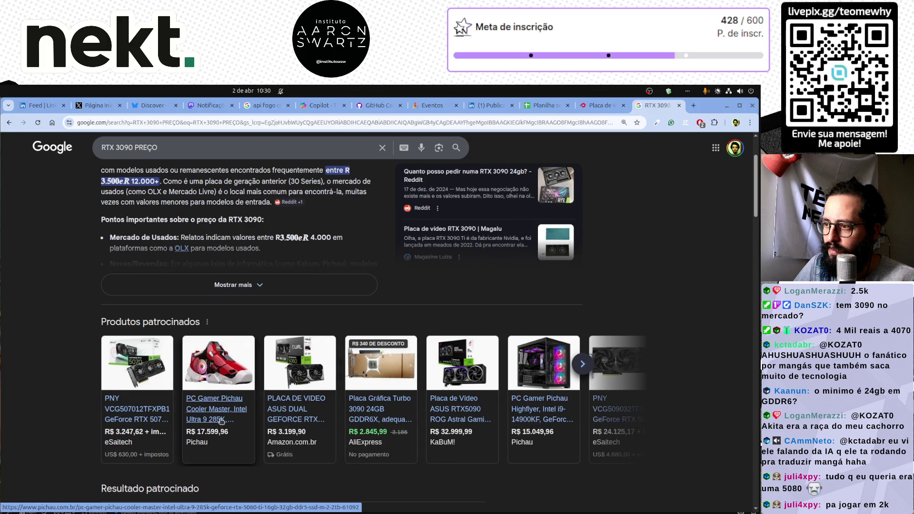
scroll(224, 420, down, 1)
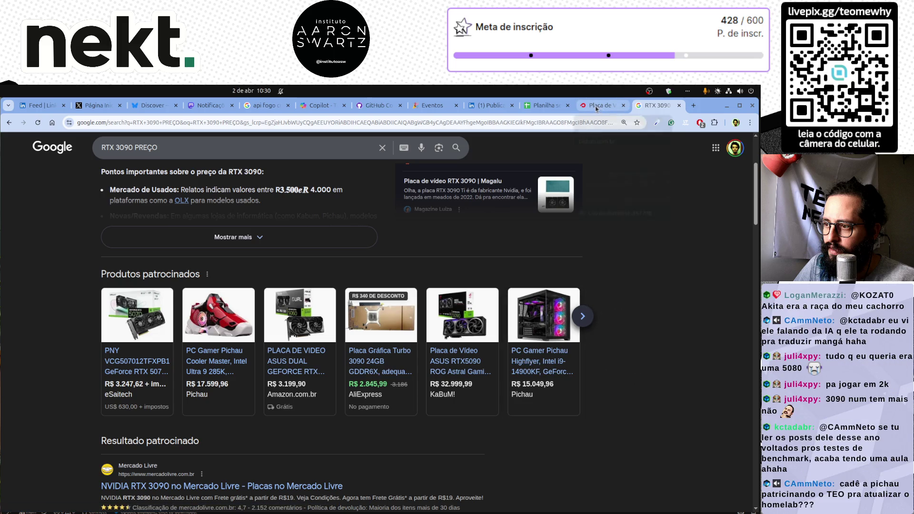
Step: Add a Valor header in D1 and enter 3000 in D2, formatted as R$ currency
click(542, 108)
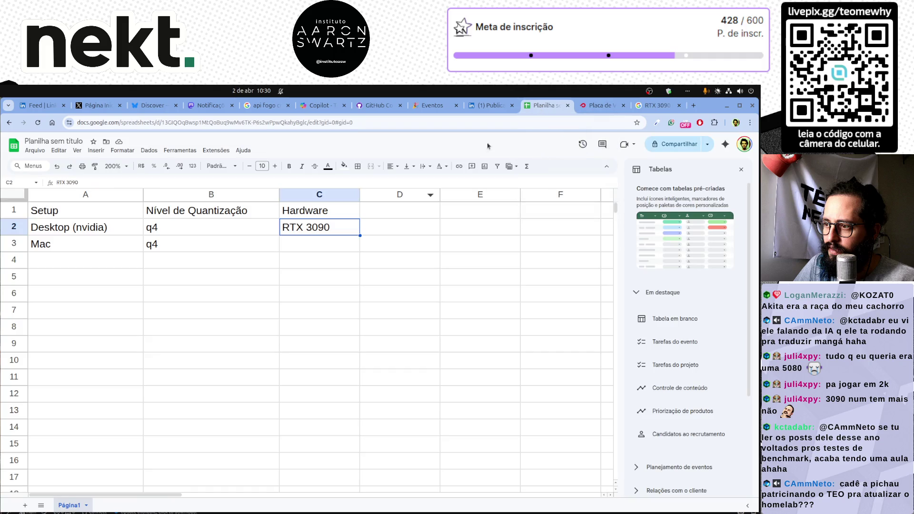
click(336, 228)
click(389, 229)
click(389, 208)
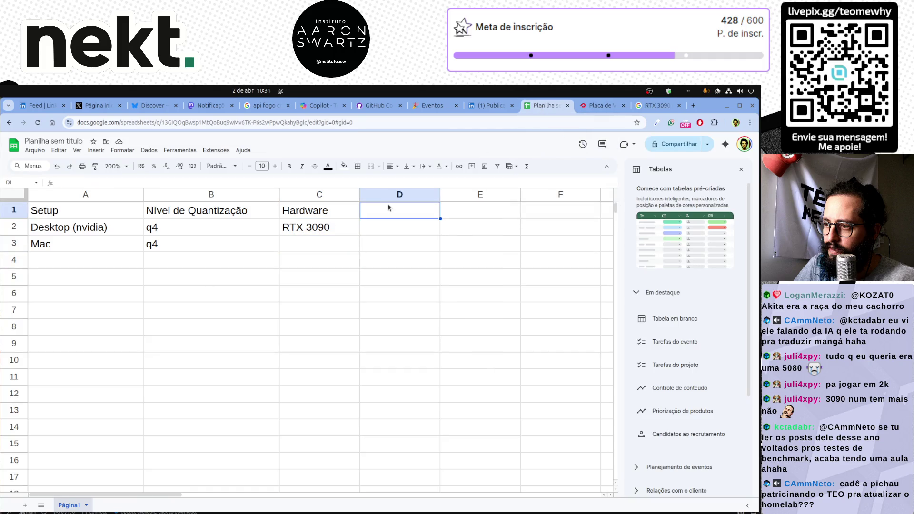
text(Valor)
key(Return)
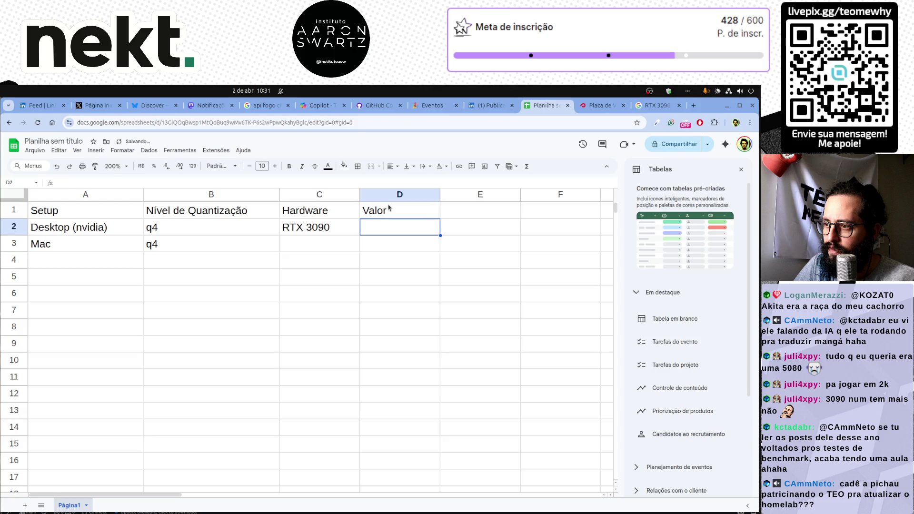
text(R)
key(BackSpace)
text(3000)
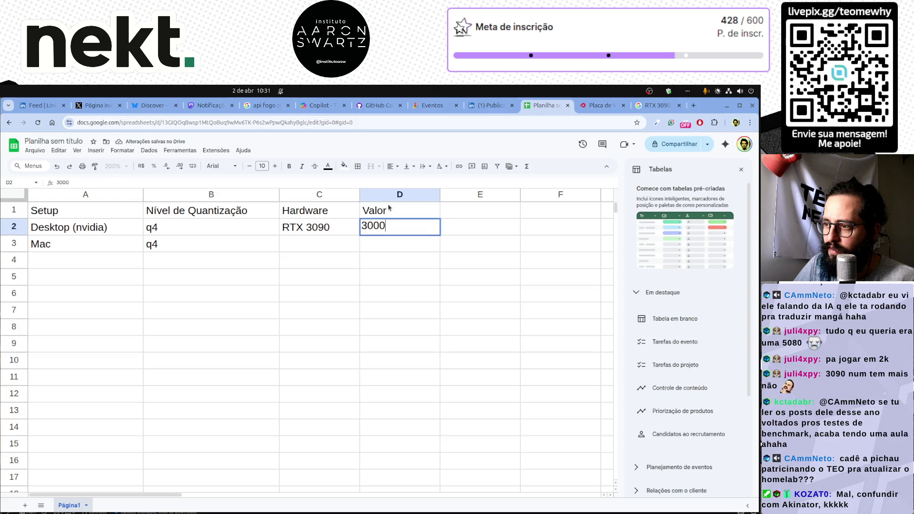
key(Return)
key(Up)
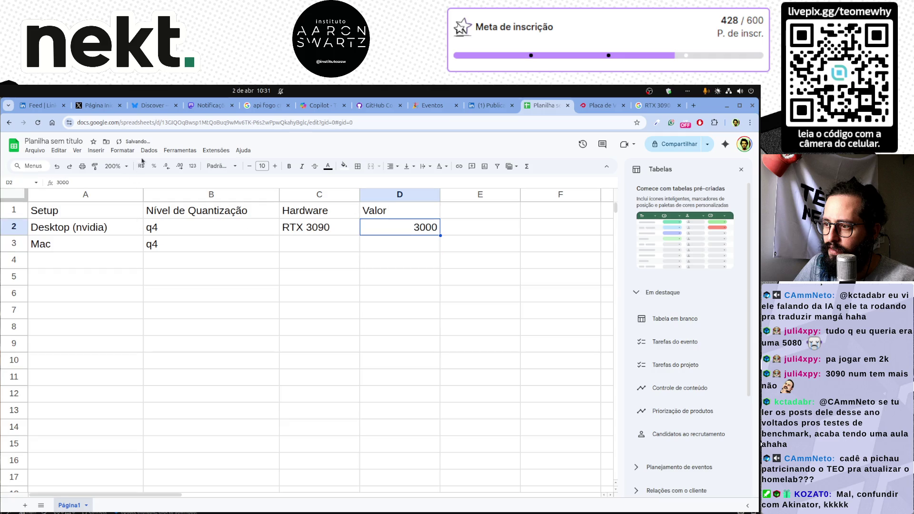
click(141, 166)
Step: Rename C2 to RTX 3090 (24gb) and widen column C so it fits
click(347, 243)
double_click(340, 227)
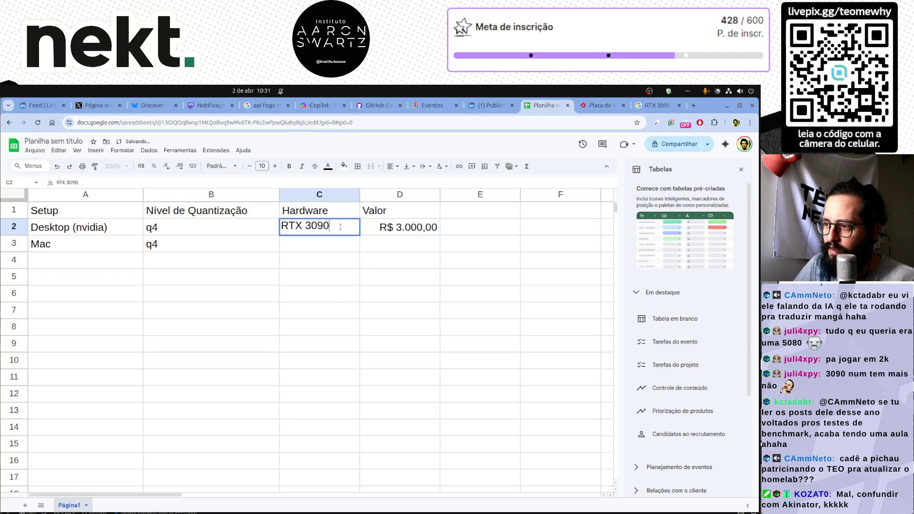
text((24gb)
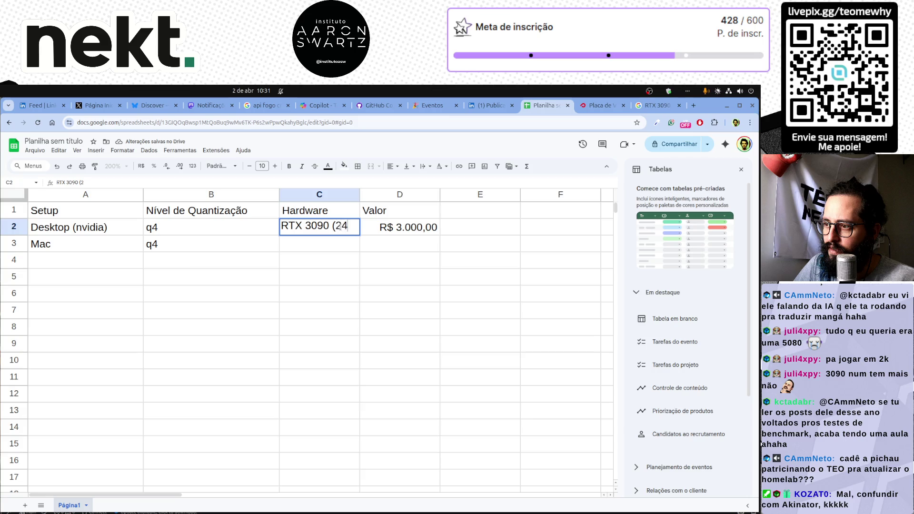
text())
key(Return)
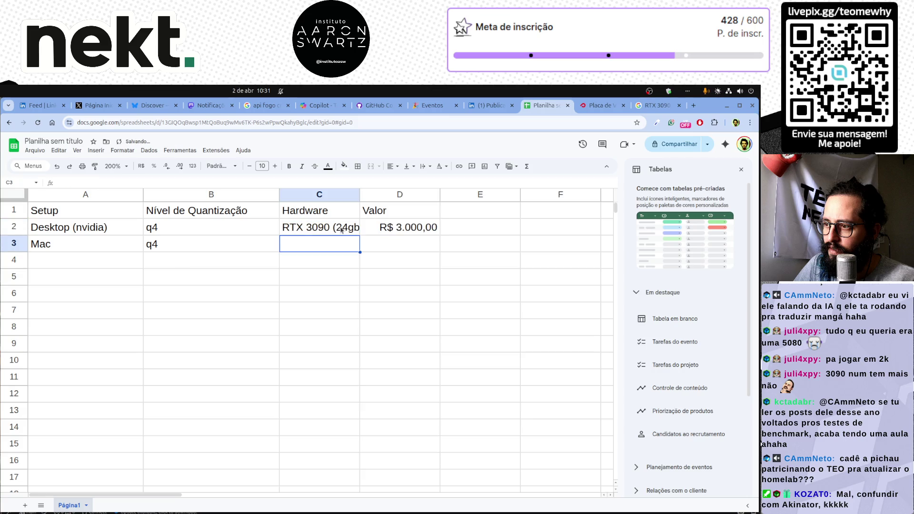
drag(360, 195, 402, 195)
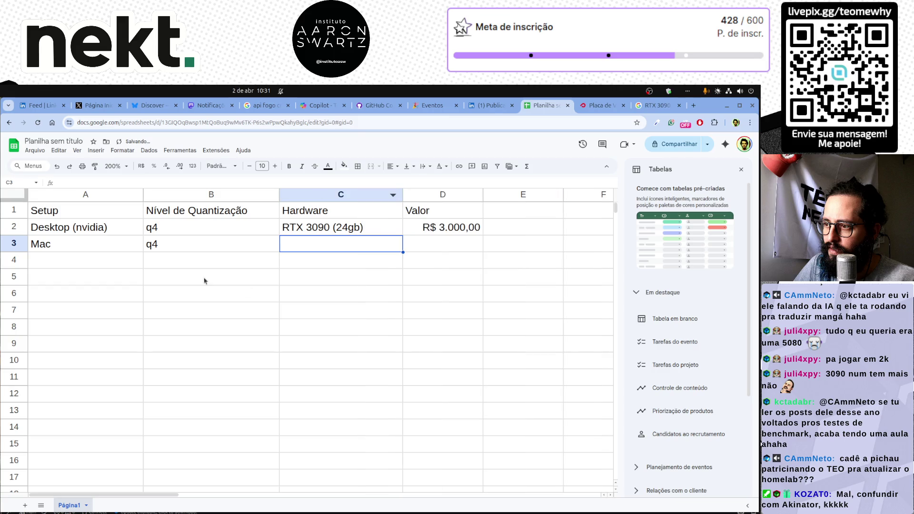
drag(77, 245, 274, 246)
Step: Enter M2/M3 32gb as the Mac hardware in C3, then move to D3
key(Right)
key(Right)
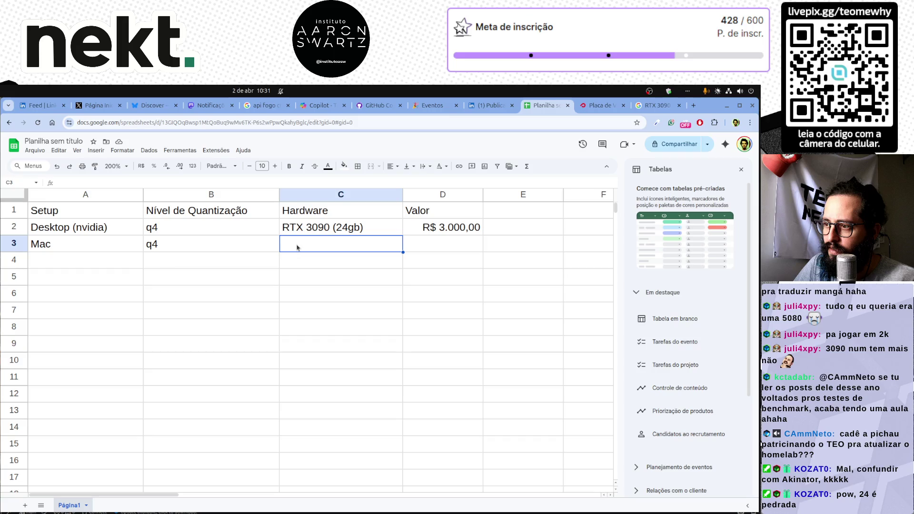
text(M2/M3)
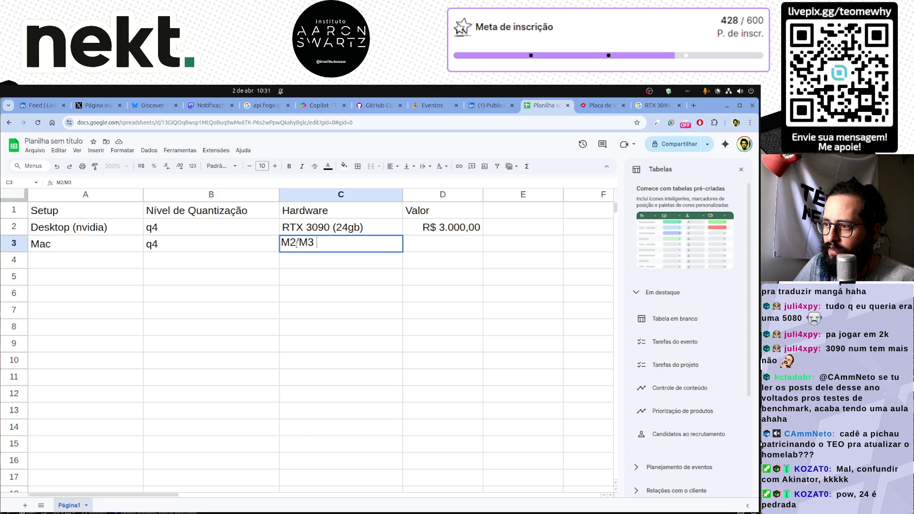
text(32gb)
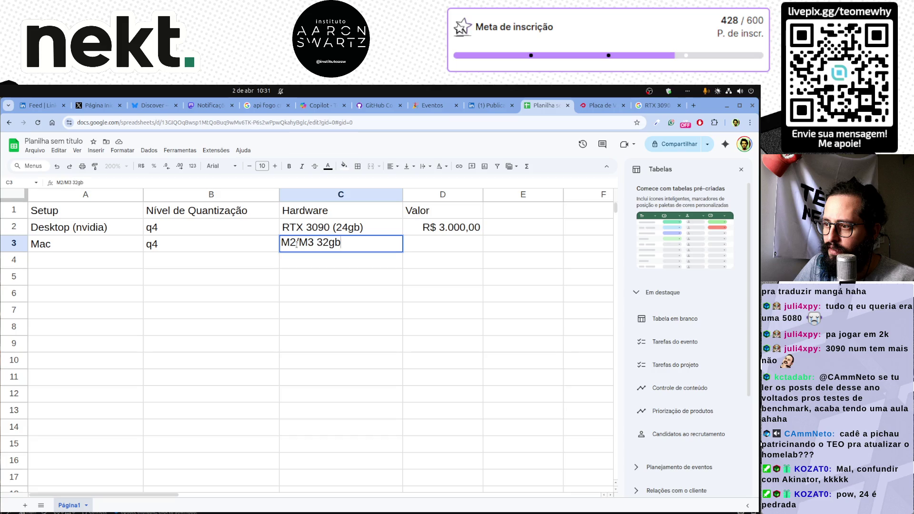
key(Return)
key(Right)
key(Up)
key(Up)
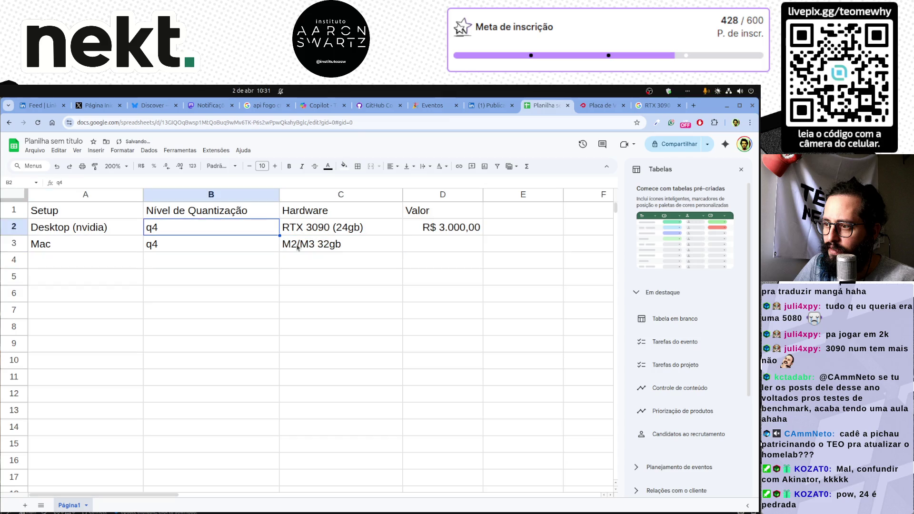
key(Right)
key(Down)
key(Down)
key(Right)
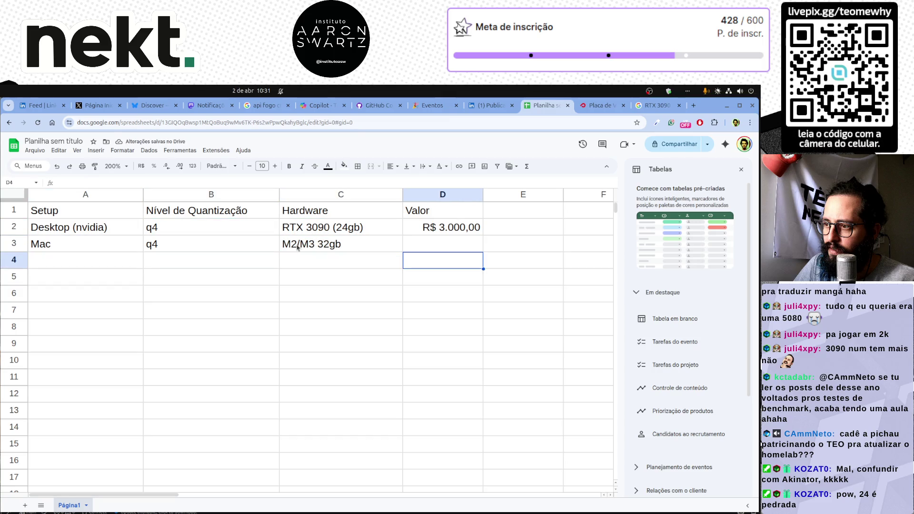
key(Up)
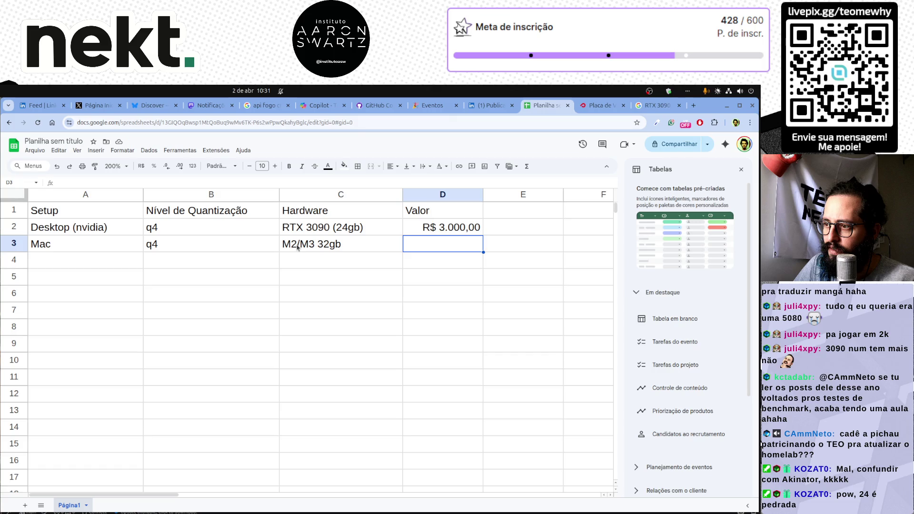
key(Left)
key(Right)
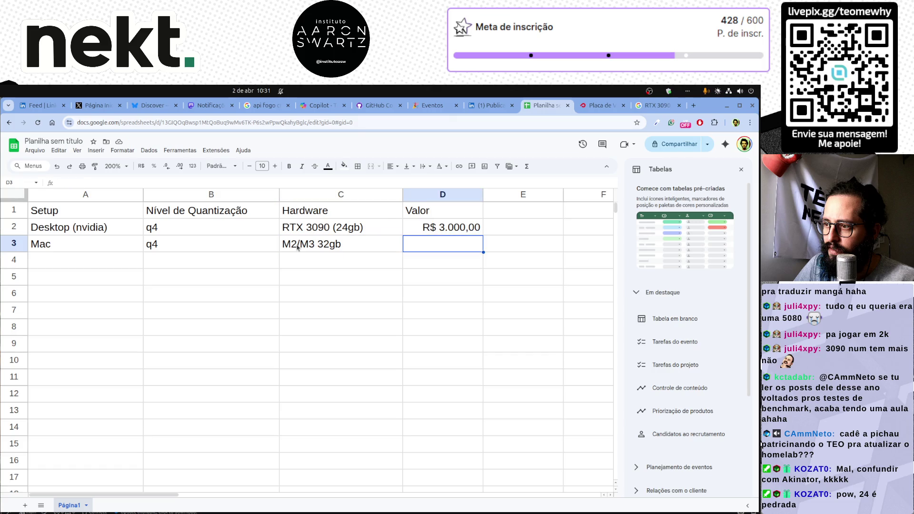
key(Left)
key(Right)
key(Left)
key(Right)
Step: Search Google for 'mac m3 32gb' and check the Amazon Mac mini listing
click(693, 107)
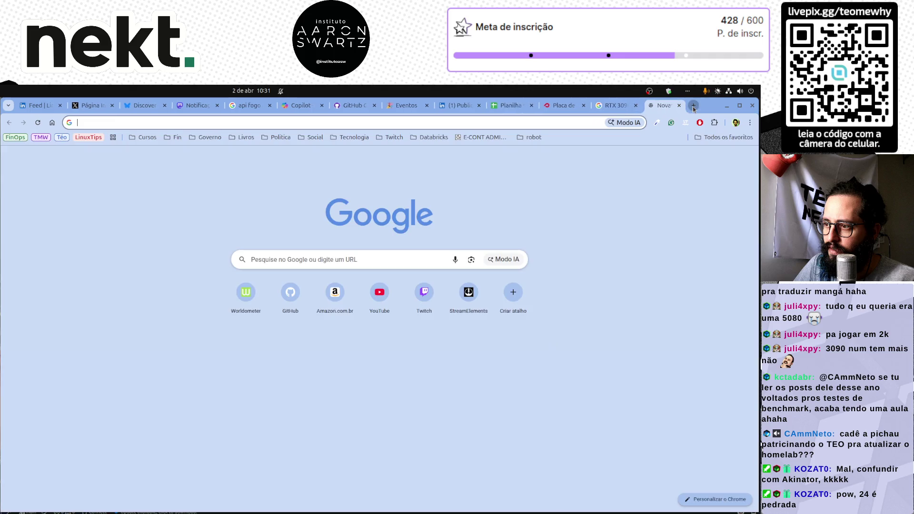
text(mac m)
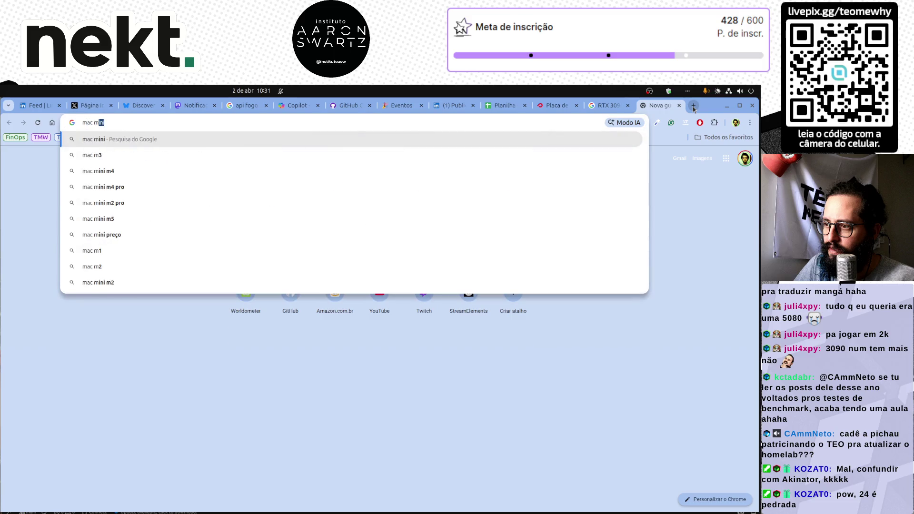
text(3 32gb)
key(Return)
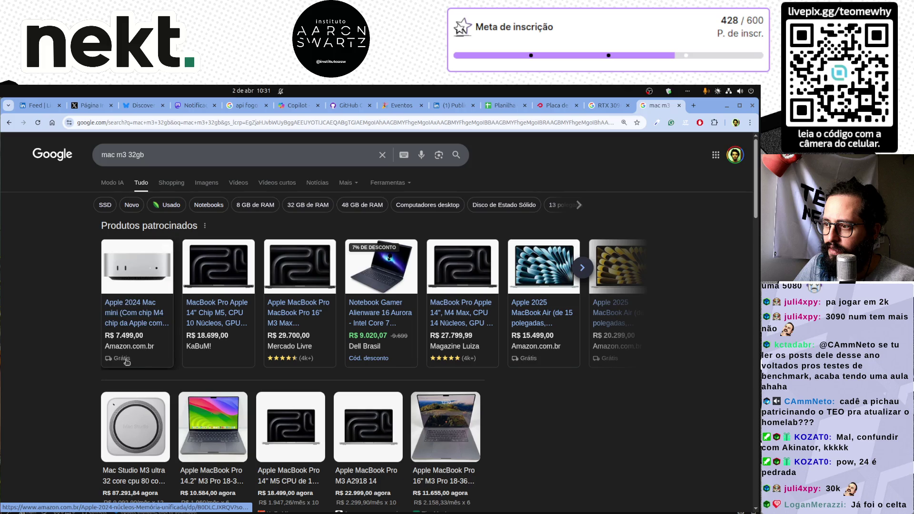
middle_click(137, 319)
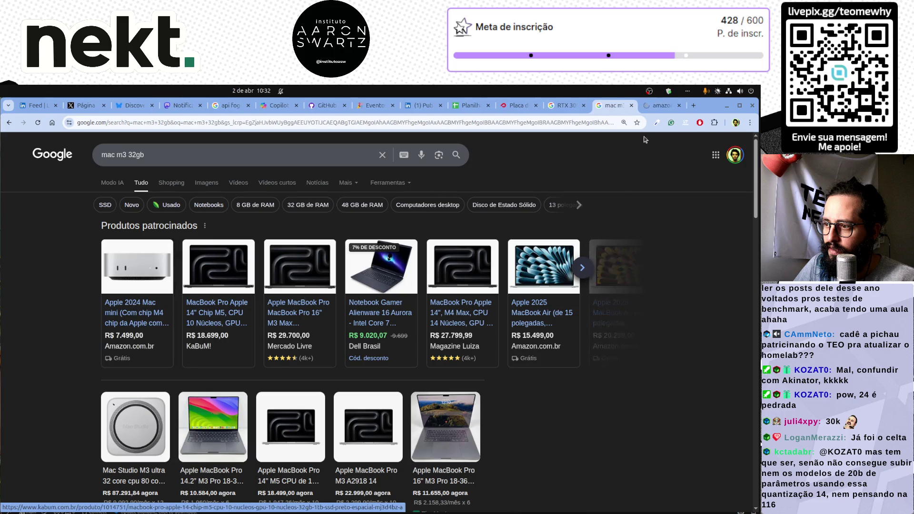
click(659, 106)
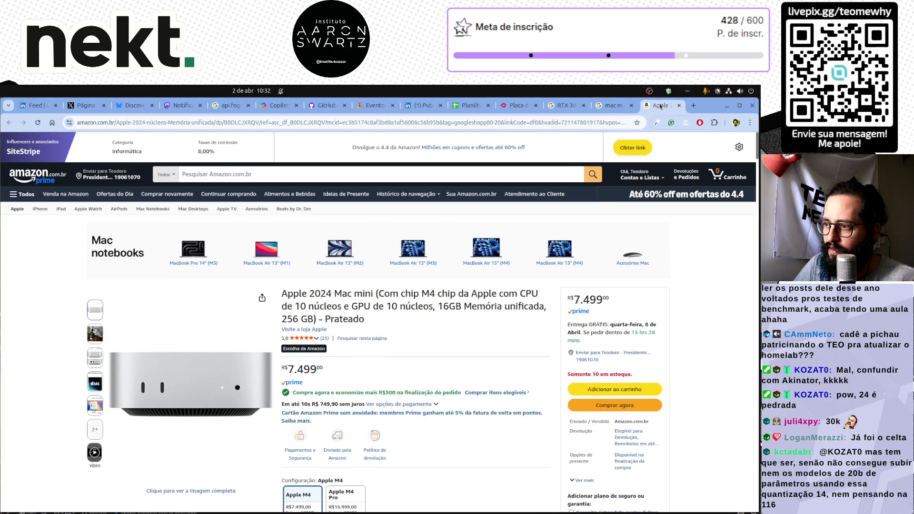
click(611, 106)
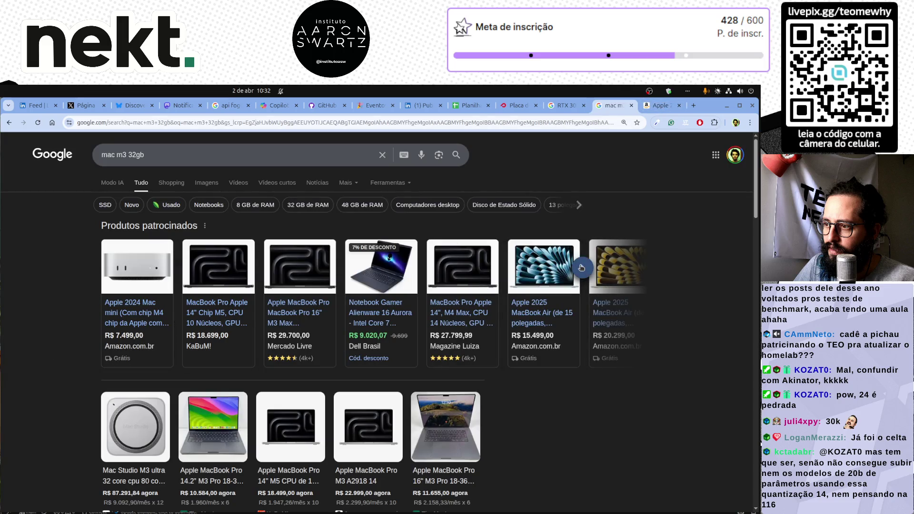
click(580, 268)
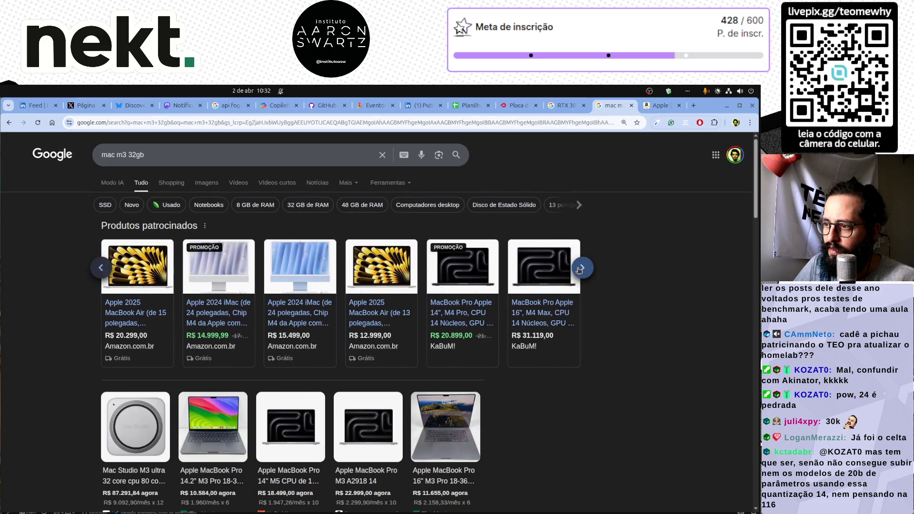
Step: Refine the search to 'mac mini m3 32gb' and open the Mercado Livre and Amazon listings
click(165, 155)
key(ctrl+Right)
text(mini)
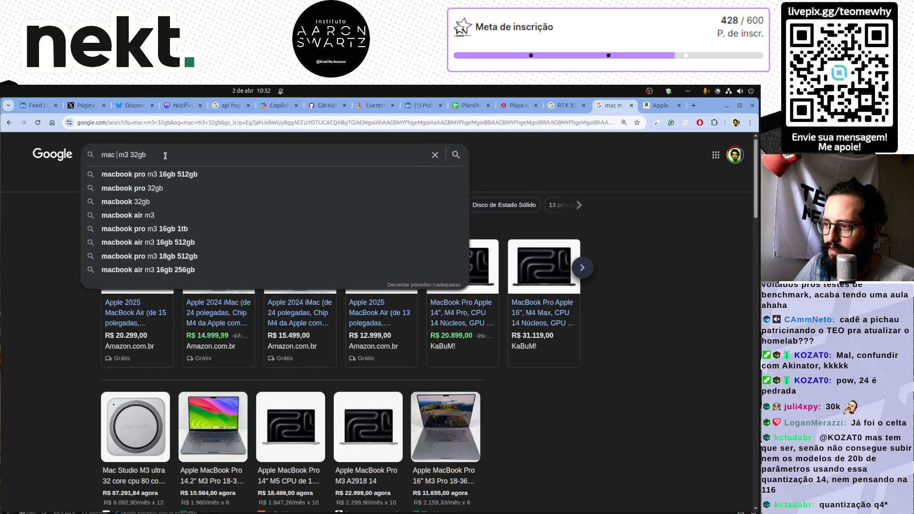
key(Return)
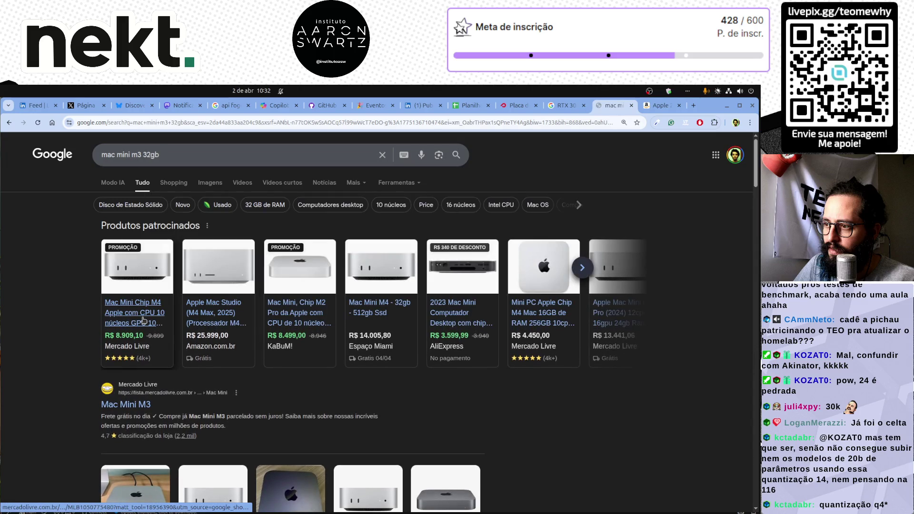
middle_click(144, 320)
middle_click(212, 316)
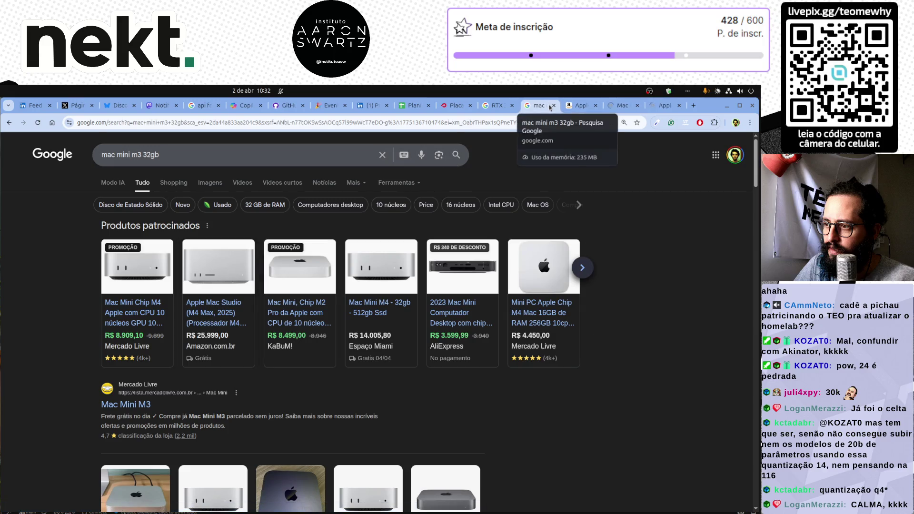
Step: Review the listings and highlight the Amazon Mac Studio's RAM and R$ 25.999,00 price
key(ctrl+Tab)
key(ctrl+Tab)
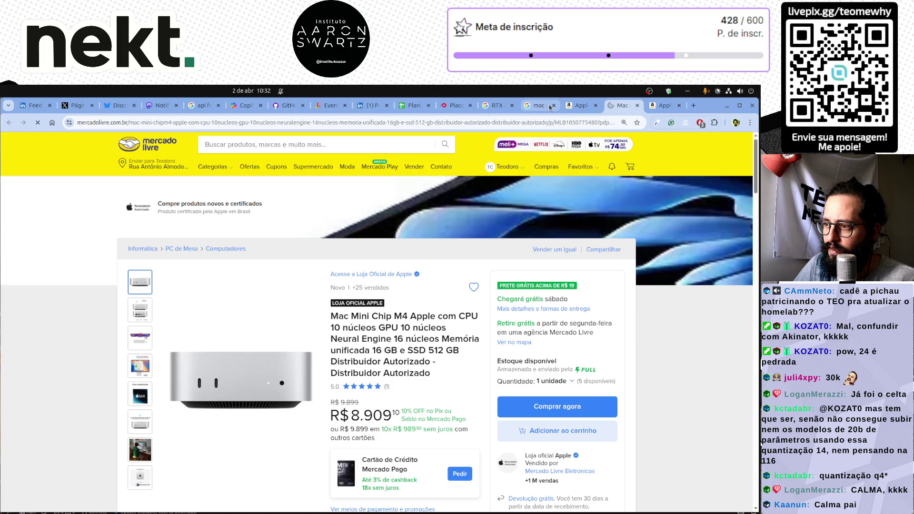
key(ctrl+shift+Tab)
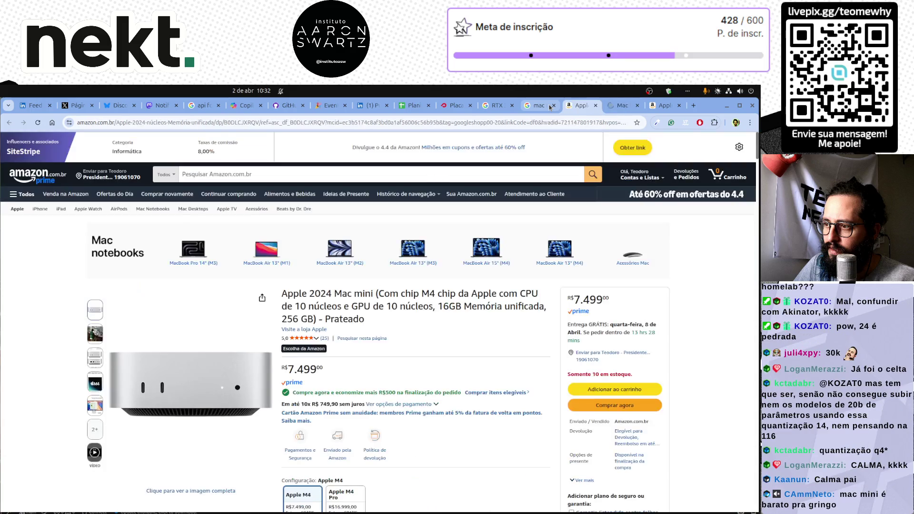
key(ctrl+Tab)
key(ctrl+Tab)
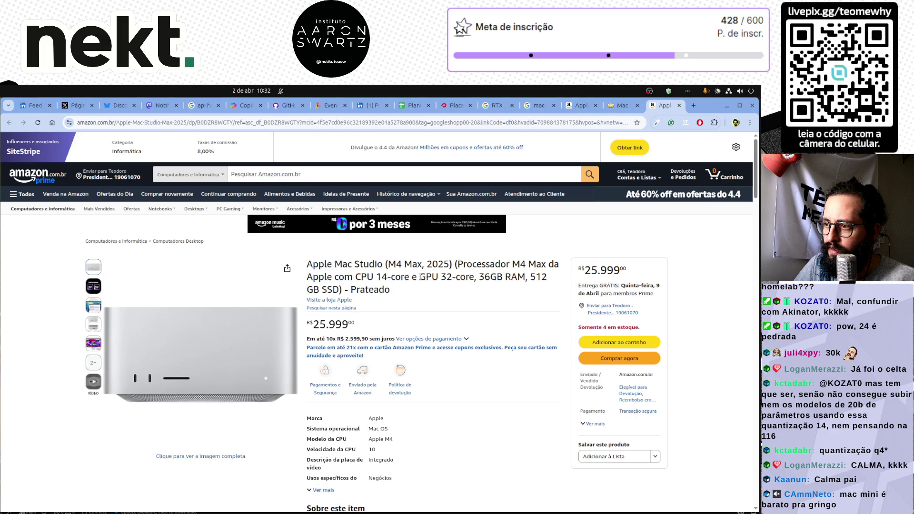
drag(484, 277, 521, 277)
drag(312, 325, 355, 325)
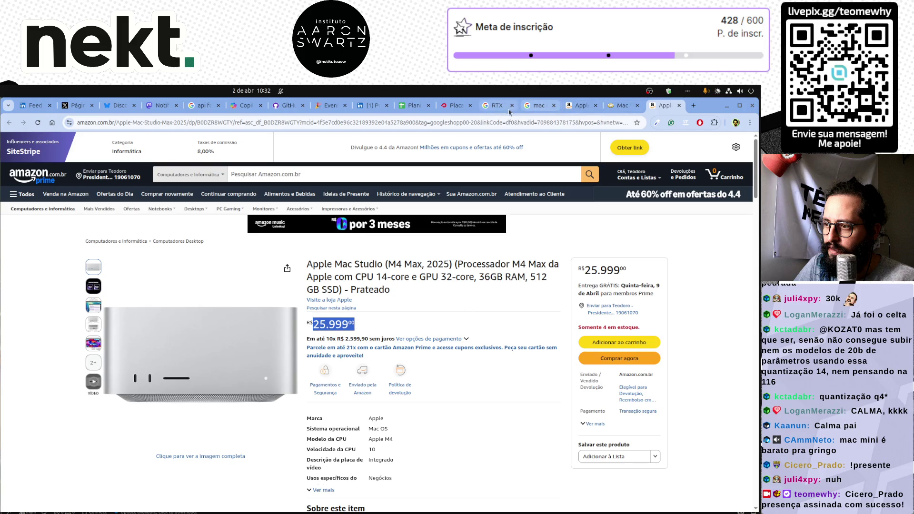
Step: Enter 26000 in D3 so the Mac's Valor reads R$ 26.000,00
click(410, 105)
click(431, 246)
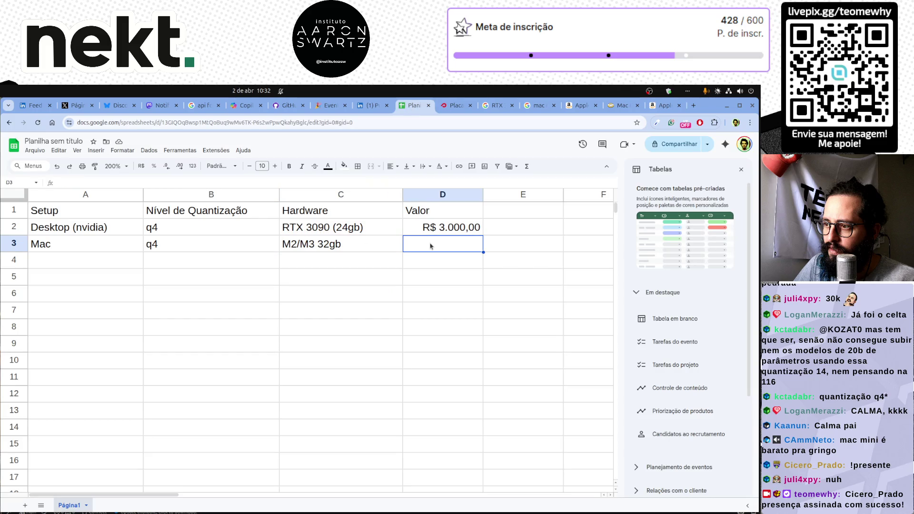
text(26000)
key(Return)
key(Up)
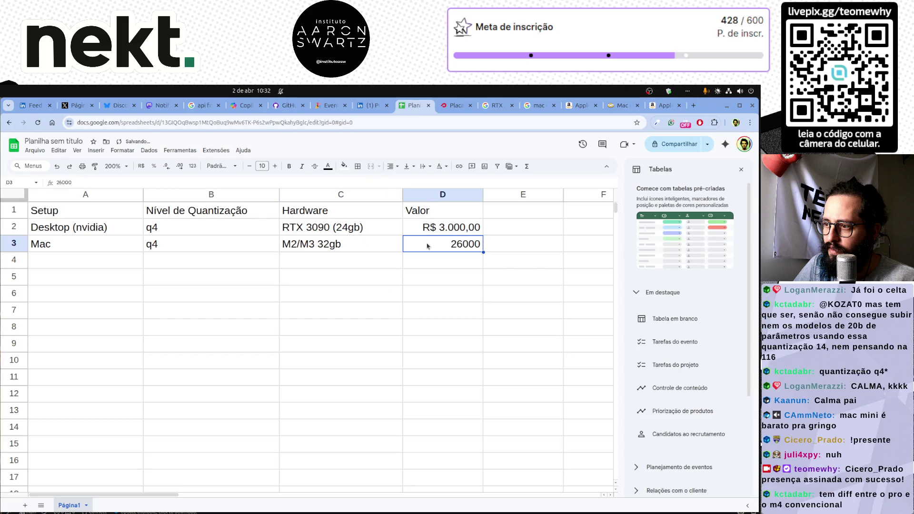
click(141, 166)
click(436, 328)
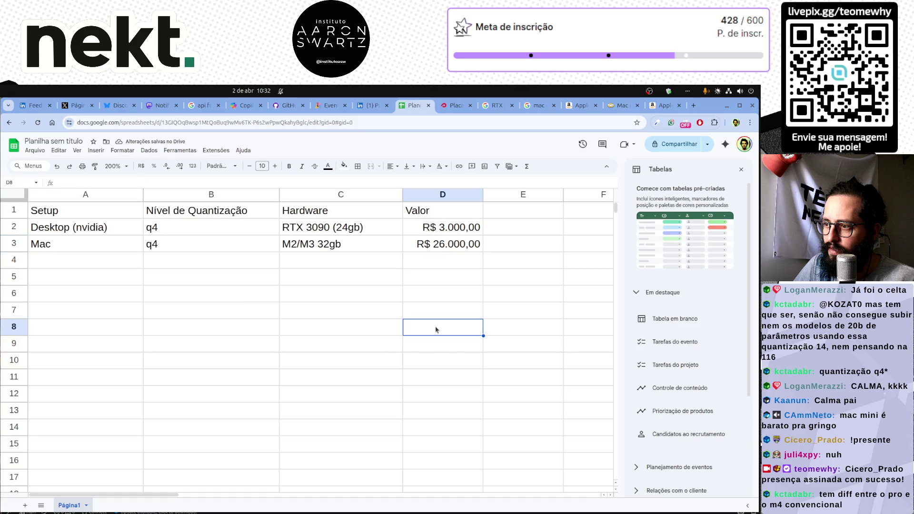
drag(193, 227, 190, 240)
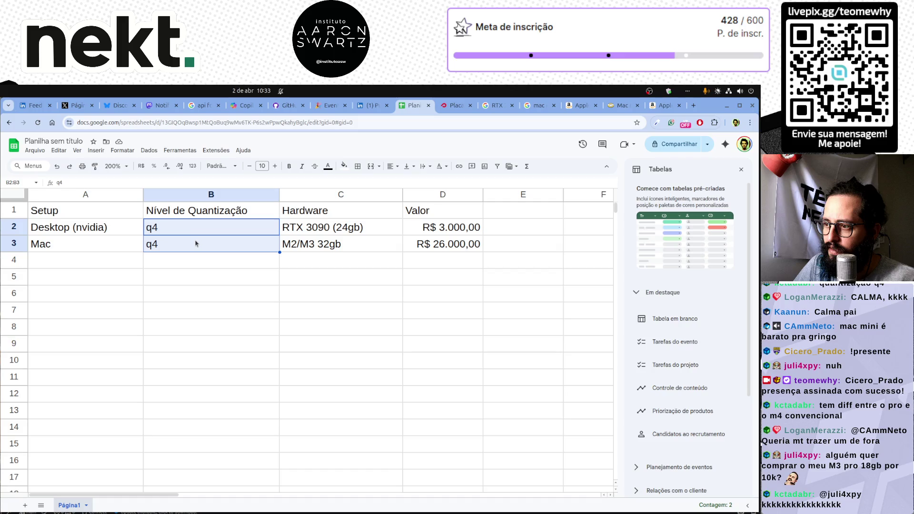
Step: Add a TS header in E1 with 70 for the desktop setup in E2
click(528, 211)
text(TS)
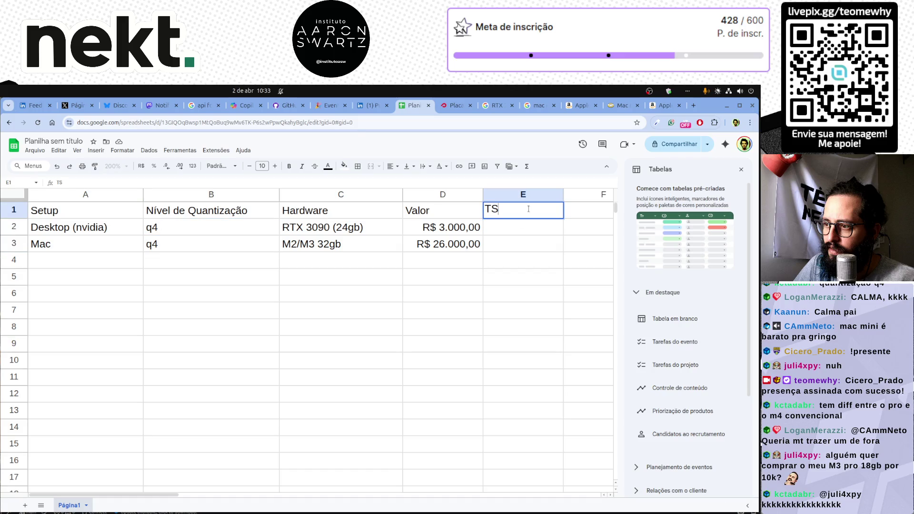
key(Return)
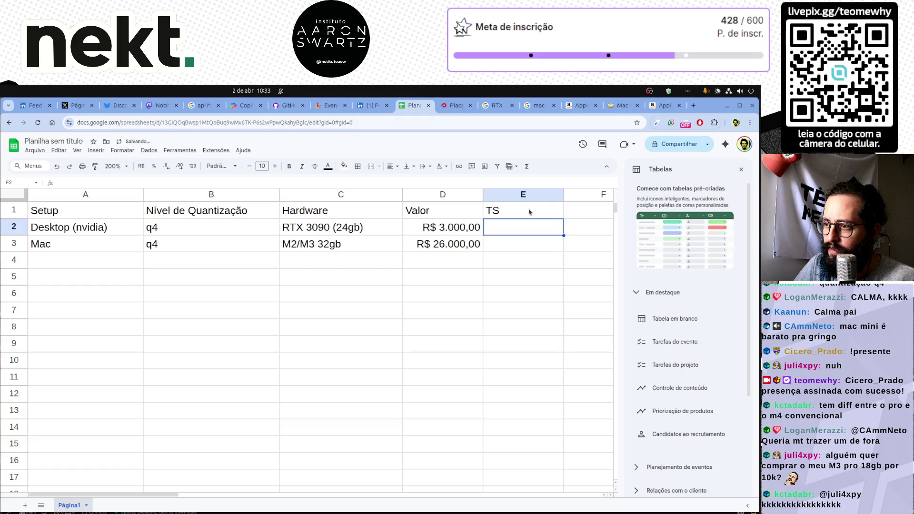
text(70)
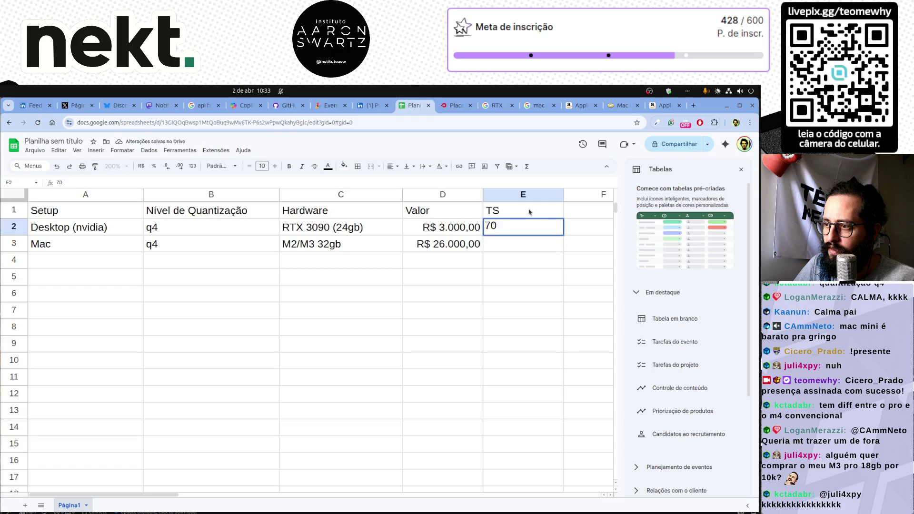
key(Return)
key(Up)
key(Return)
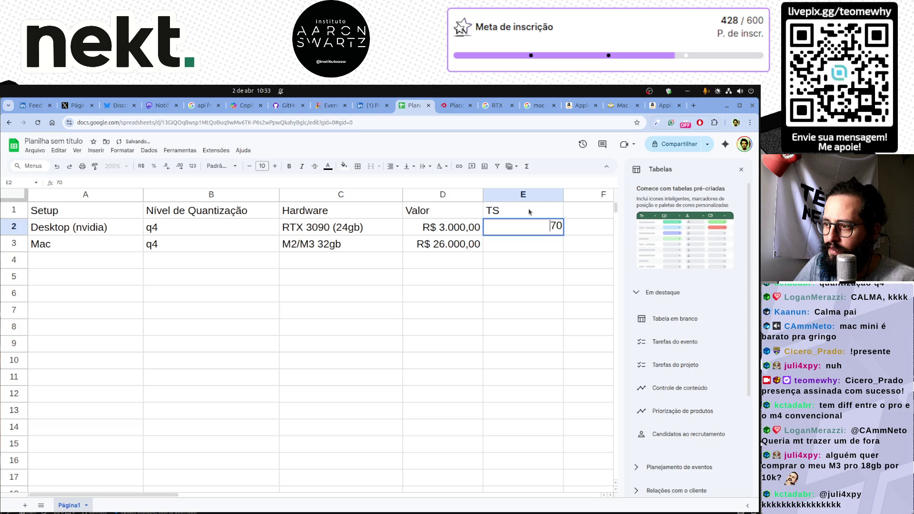
key(Return)
key(Up)
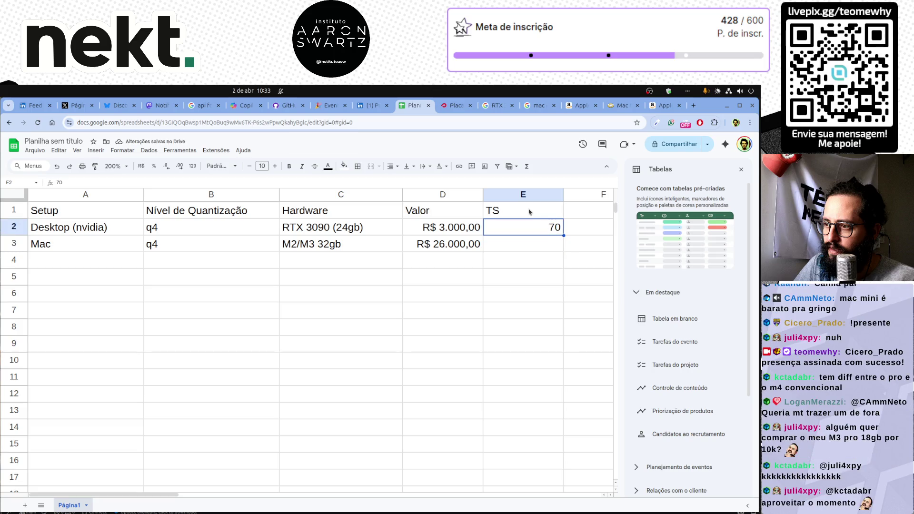
Step: Close the Tabelas side panel and confirm 50 as the Mac's TS in E3
click(740, 170)
click(510, 245)
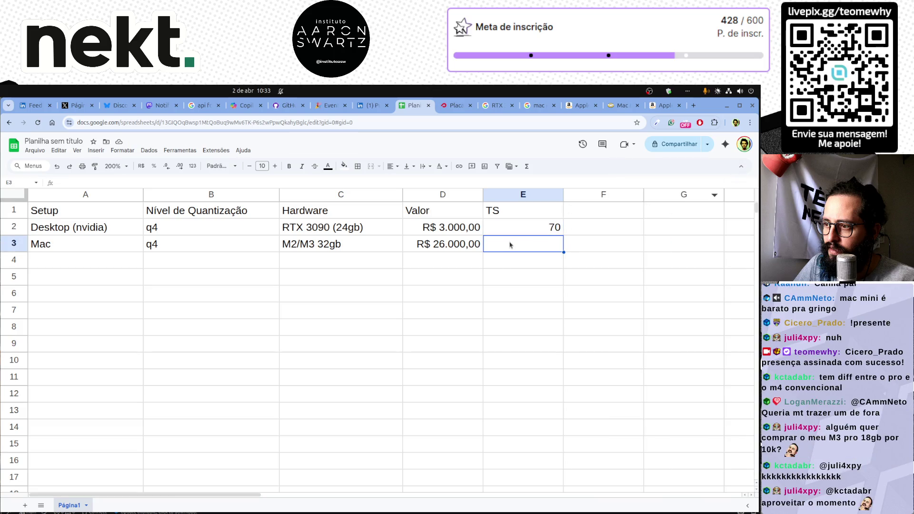
click(373, 250)
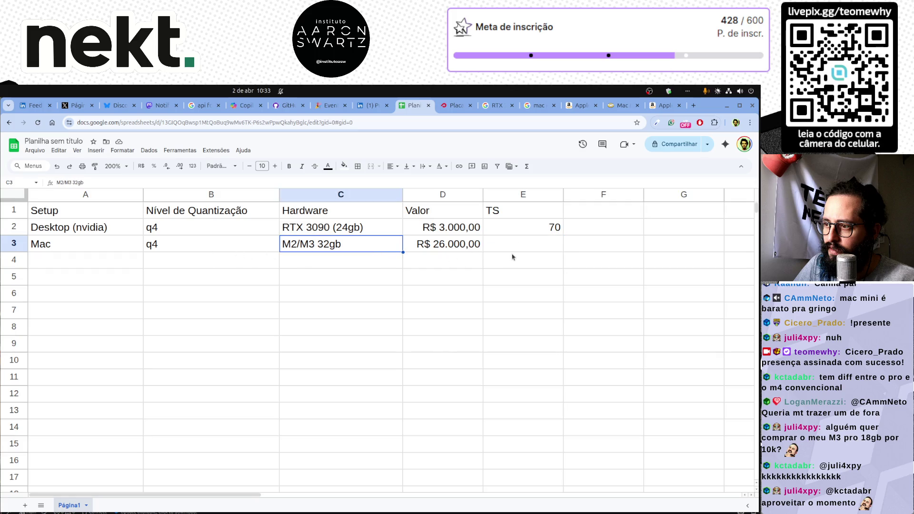
click(516, 248)
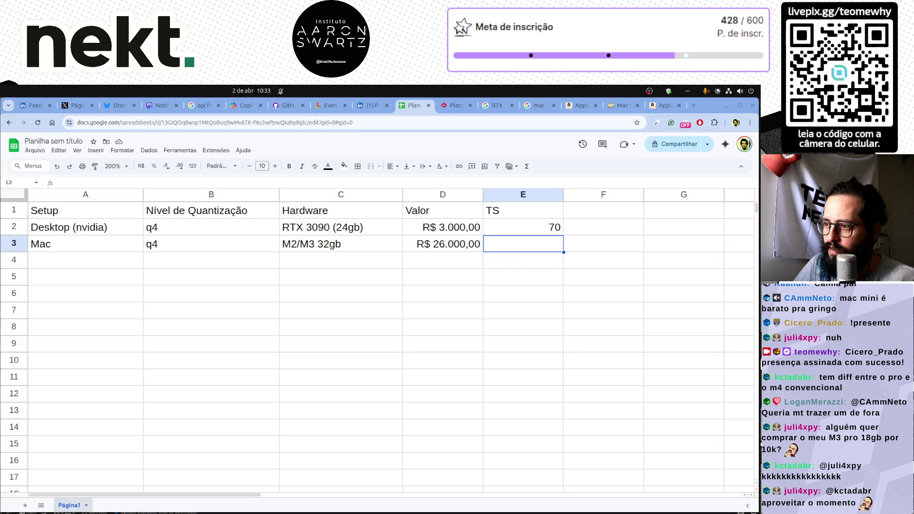
double_click(528, 245)
text(50)
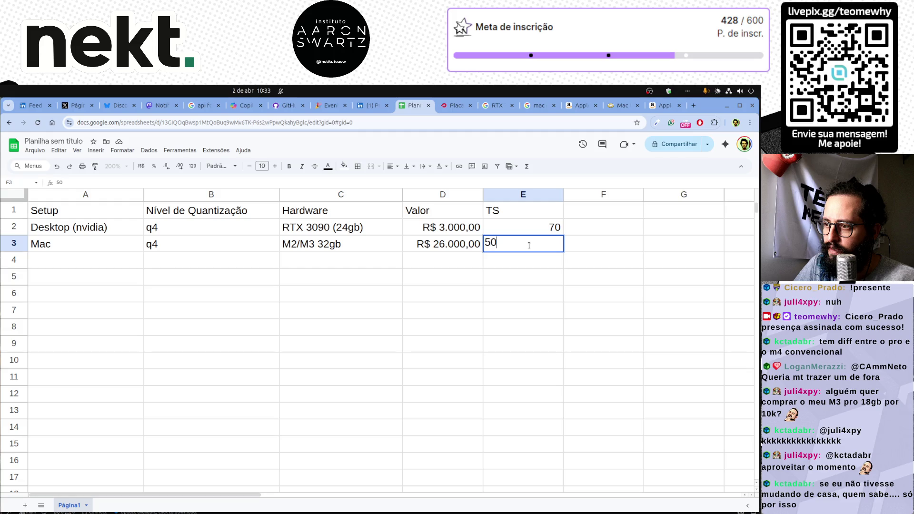
key(Return)
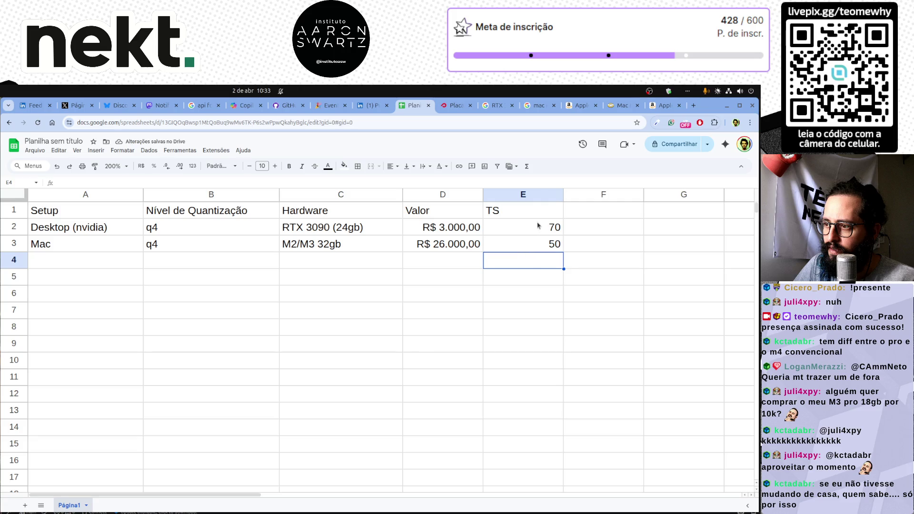
Step: Centre-align the header row A1:E1
drag(537, 225, 539, 253)
click(576, 290)
drag(493, 209, 44, 207)
click(392, 166)
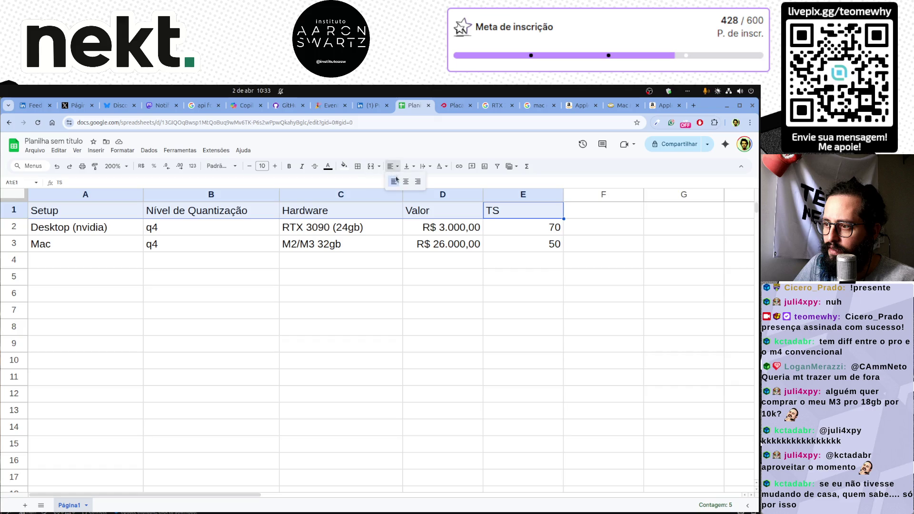
click(404, 182)
click(430, 293)
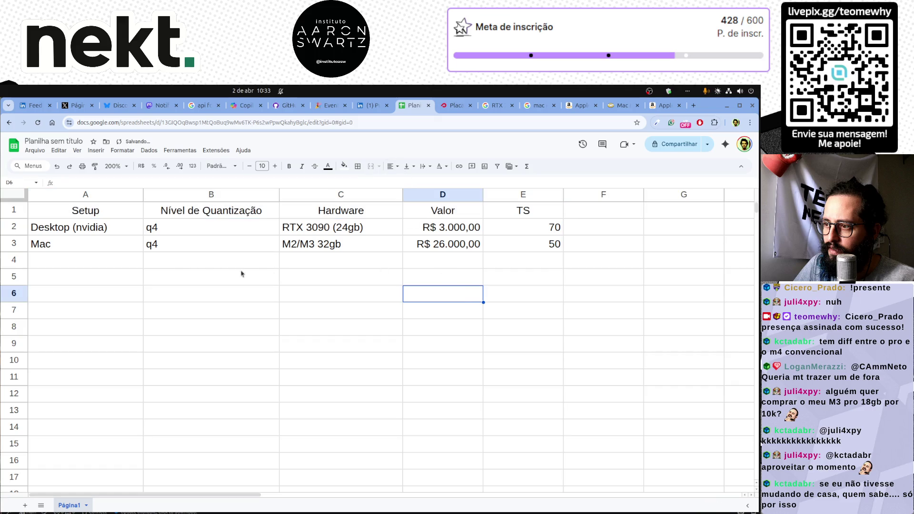
mouse_move(118, 230)
mouse_down()
mouse_move(577, 253)
mouse_move(543, 252)
mouse_up()
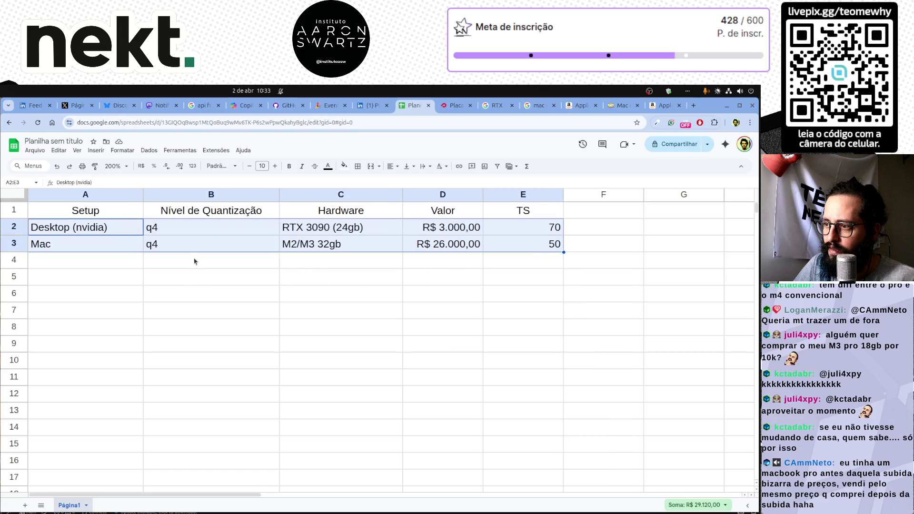
drag(208, 232, 210, 251)
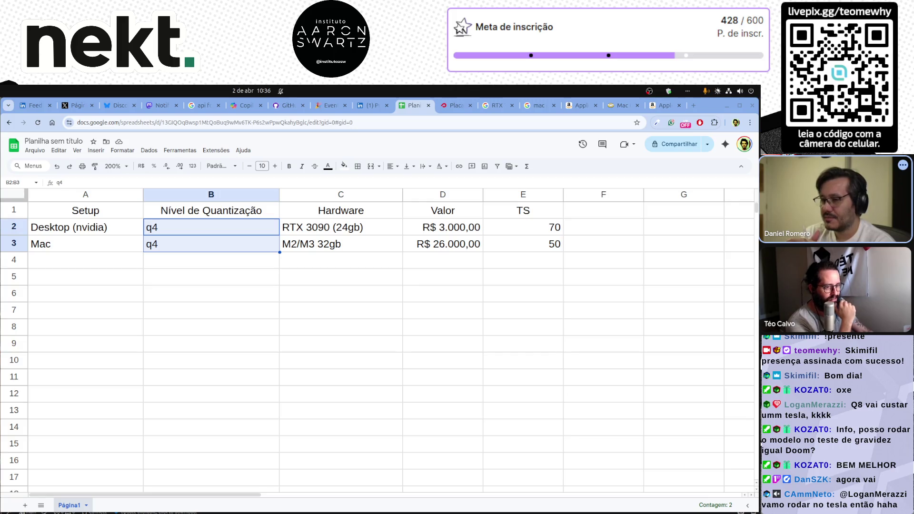
Step: Copy the Desktop (nvidia) and Mac rows and paste them as rows 4–5
drag(94, 232, 443, 243)
key(ctrl+c)
click(109, 261)
key(ctrl+v)
click(171, 294)
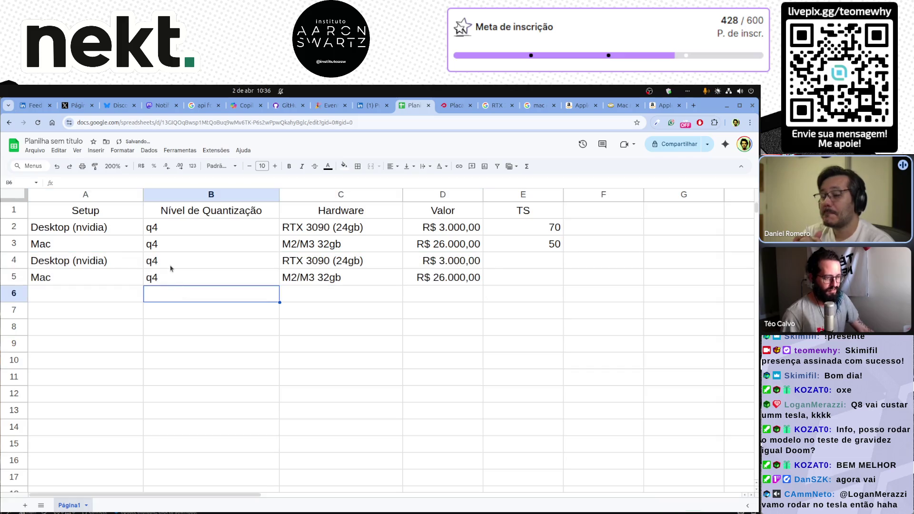
Step: Change the quantization of both copied rows from q4 to q8
double_click(174, 260)
key(BackSpace)
text(8)
key(Return)
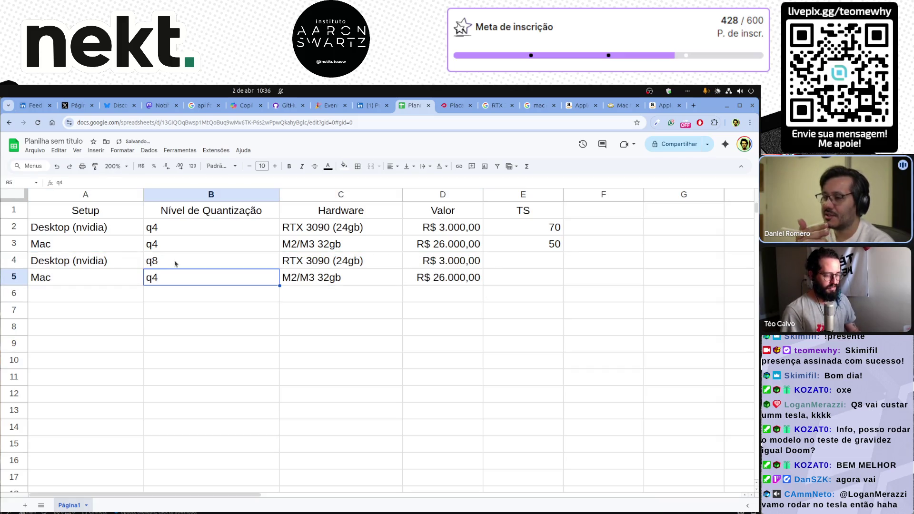
key(BackSpace)
text(8)
key(Return)
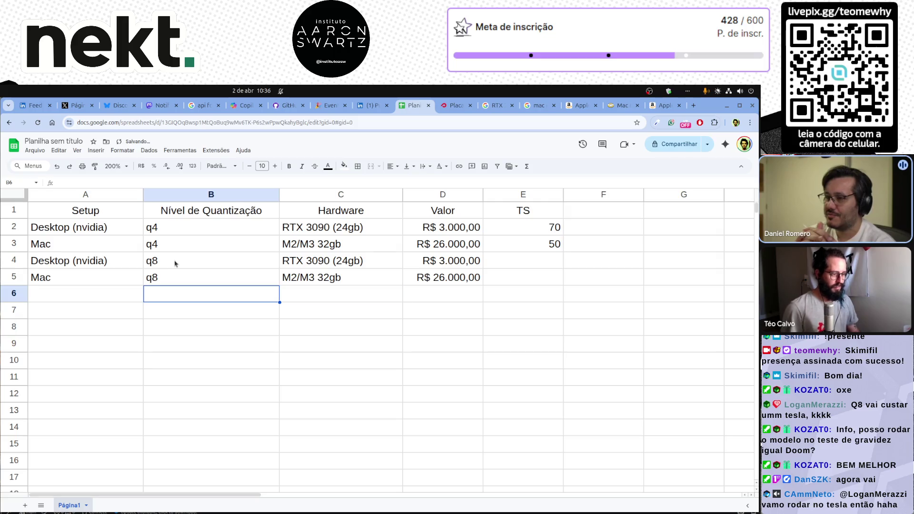
key(Right)
key(Up)
key(Up)
key(Up)
key(Down)
key(Down)
key(Down)
key(Up)
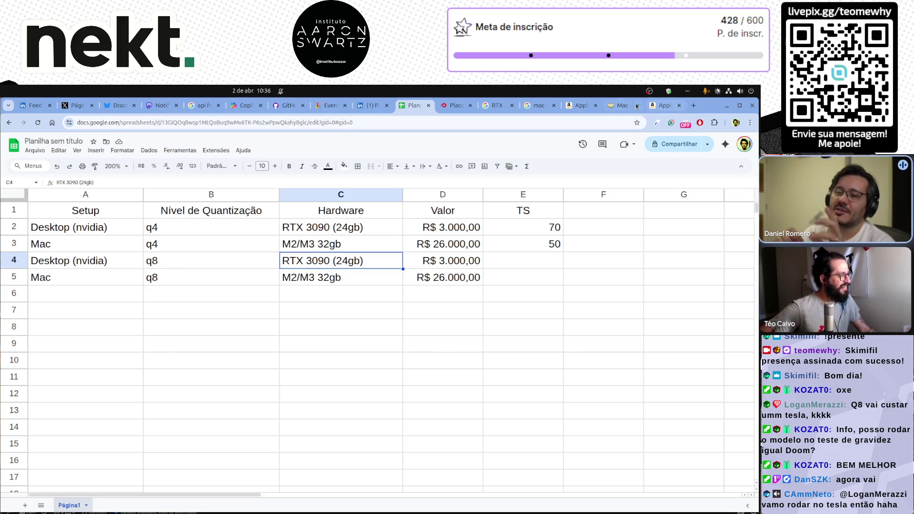
Step: Search Google for RTX 6000 prices, then go back to the comparison spreadsheet
key(ctrl+t)
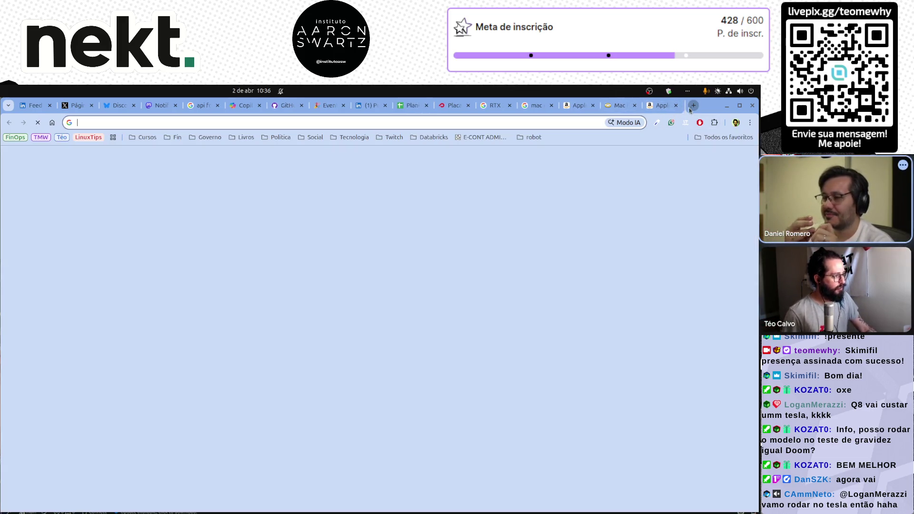
text(RTX 6000)
key(Return)
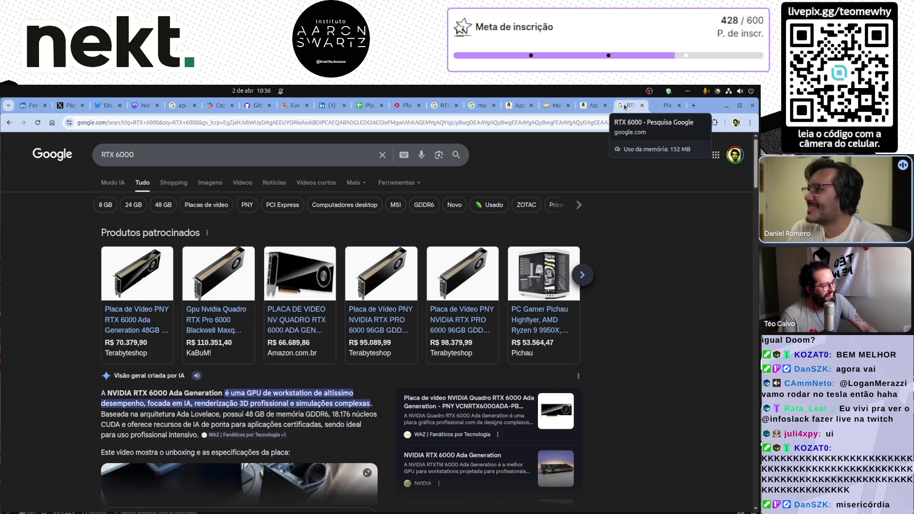
scroll(624, 107, up, 3)
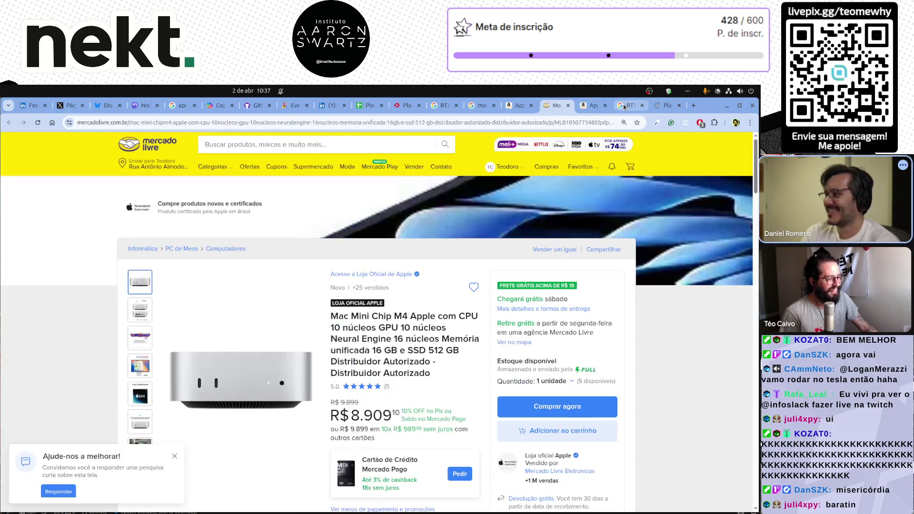
scroll(624, 107, up, 4)
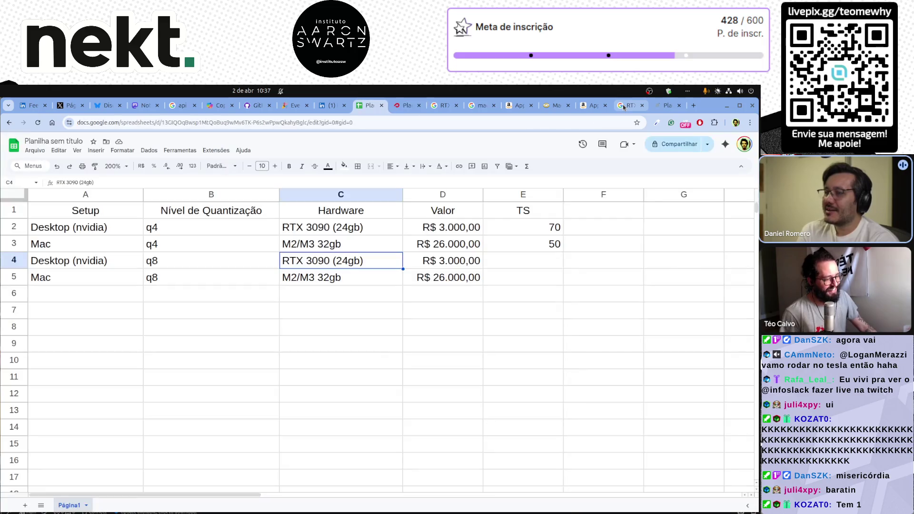
Step: Change row 4's hardware in C4 to RTX 6000 (48gb)
double_click(315, 261)
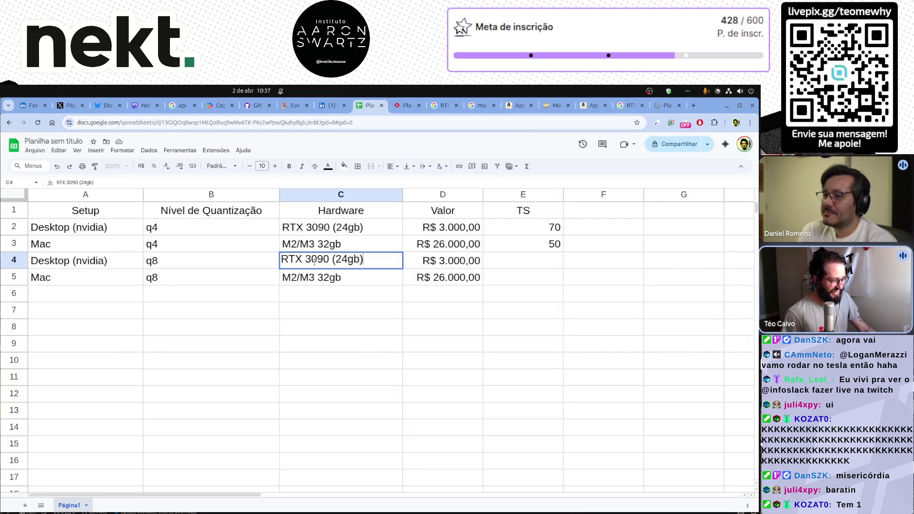
double_click(315, 261)
text(6000)
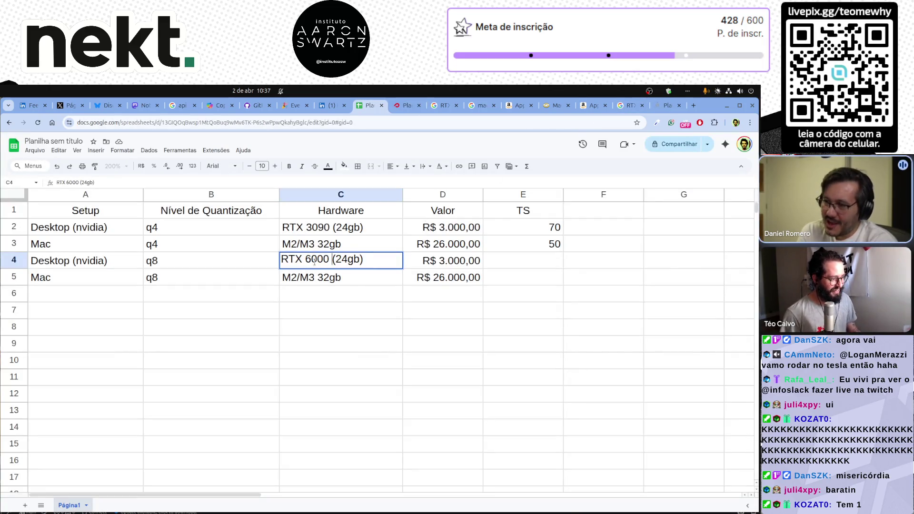
key(BackSpace)
key(BackSpace)
text(48)
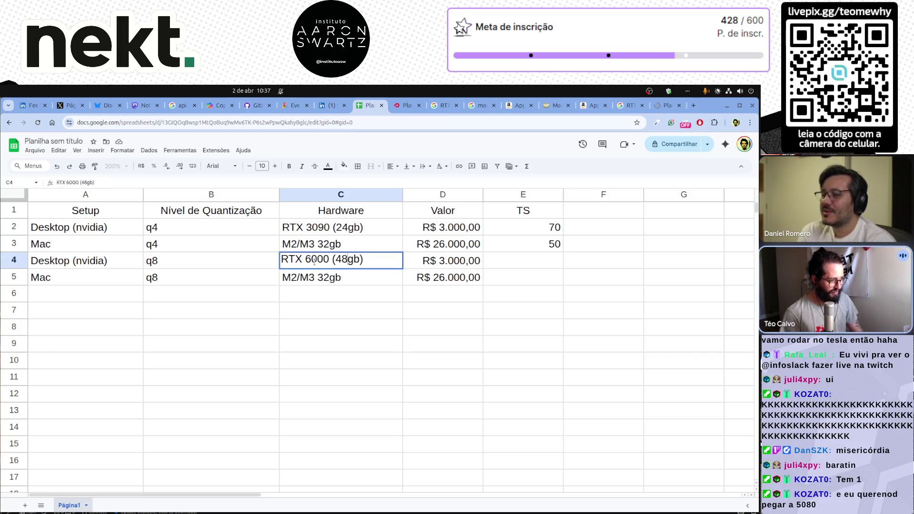
key(Return)
Step: Set row 4's price in D4 to R$ 70.000,00
key(Right)
key(Up)
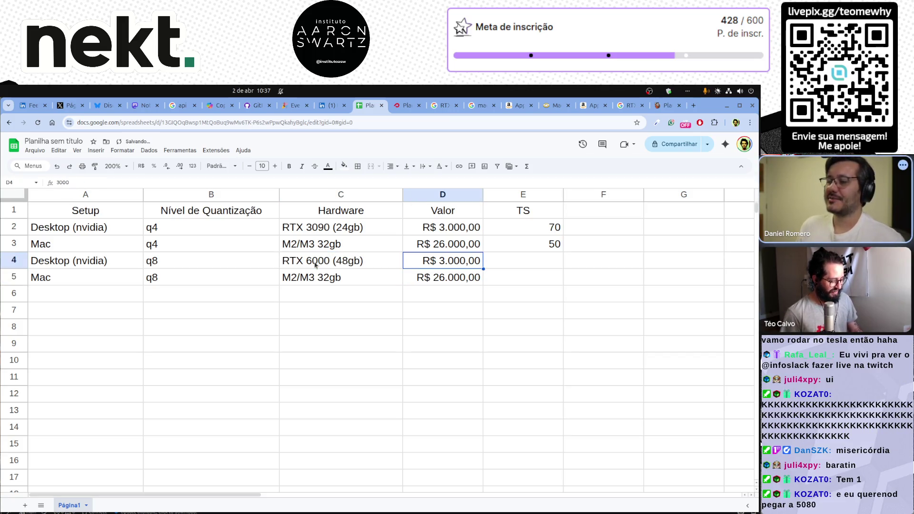
text(7)
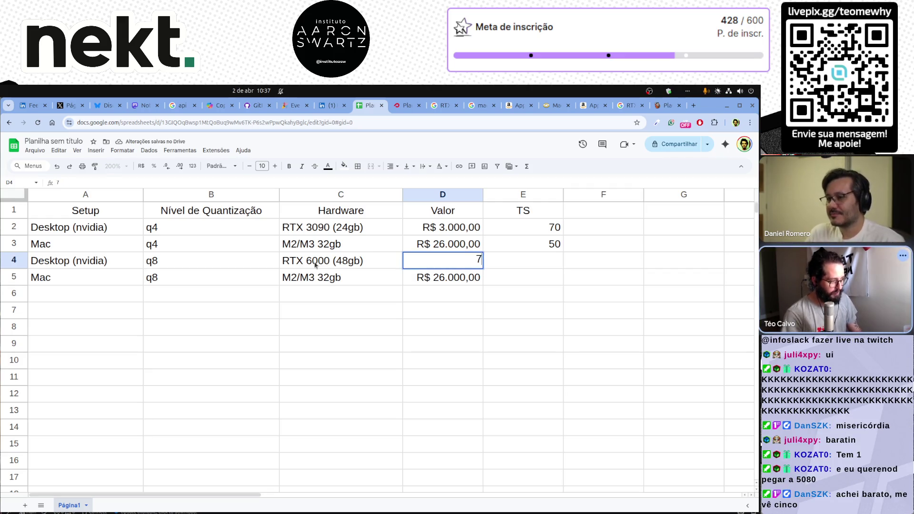
text(0.000000)
key(Return)
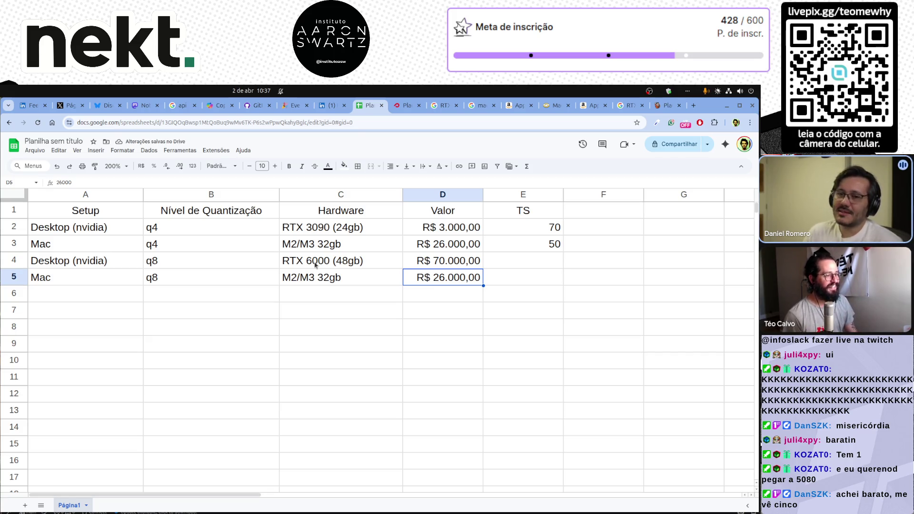
key(Up)
key(Right)
Step: Dismiss Terabyte's Case Week popup and scroll through the PNY RTX 6000 Ada 48GB listing
click(661, 109)
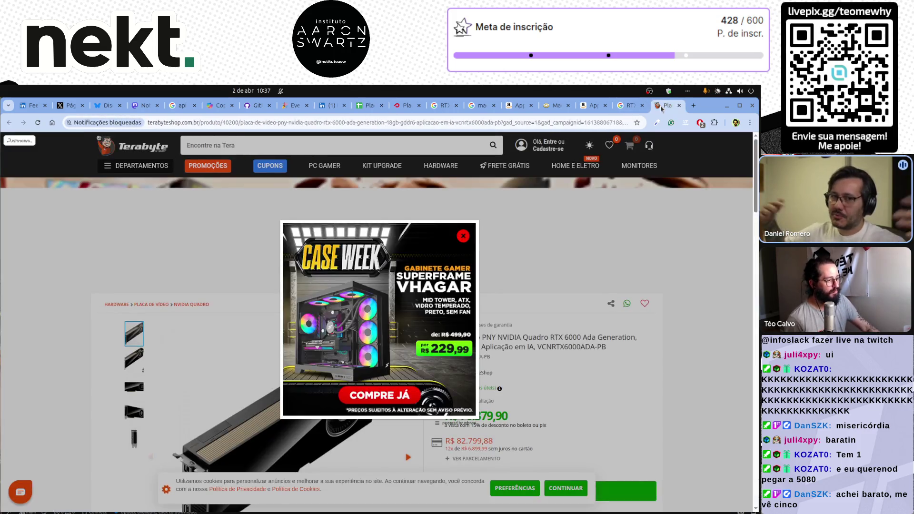
click(487, 310)
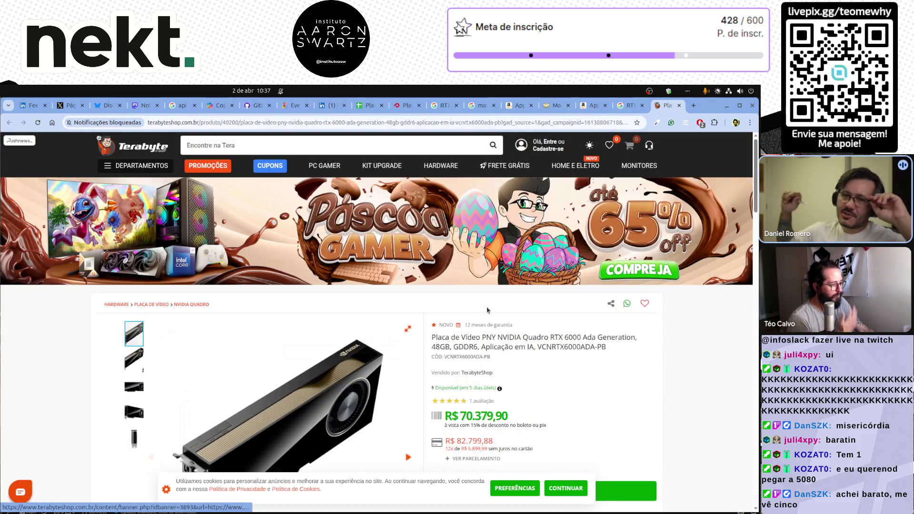
scroll(702, 375, down, 3)
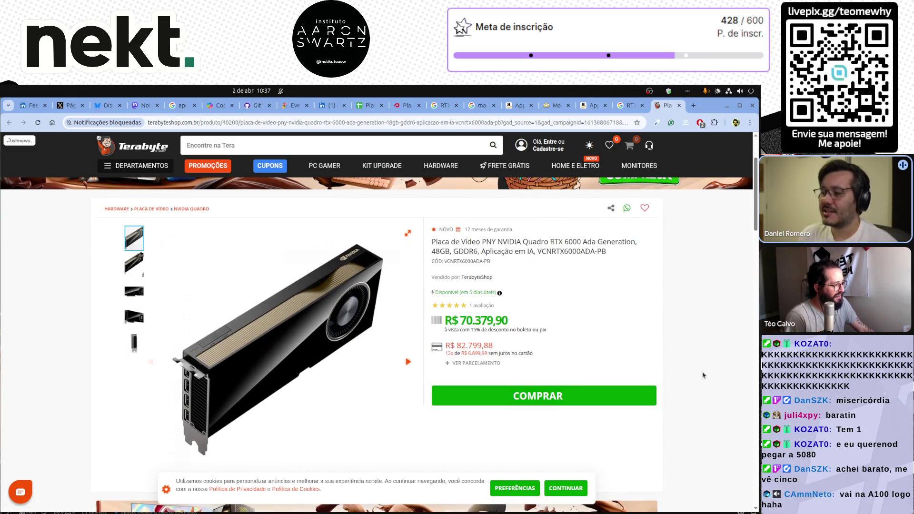
scroll(702, 375, down, 10)
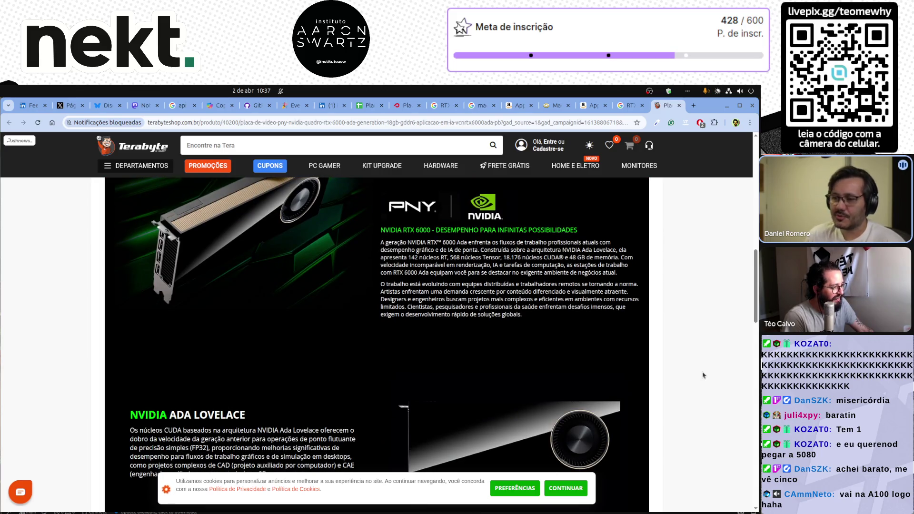
scroll(698, 377, down, 5)
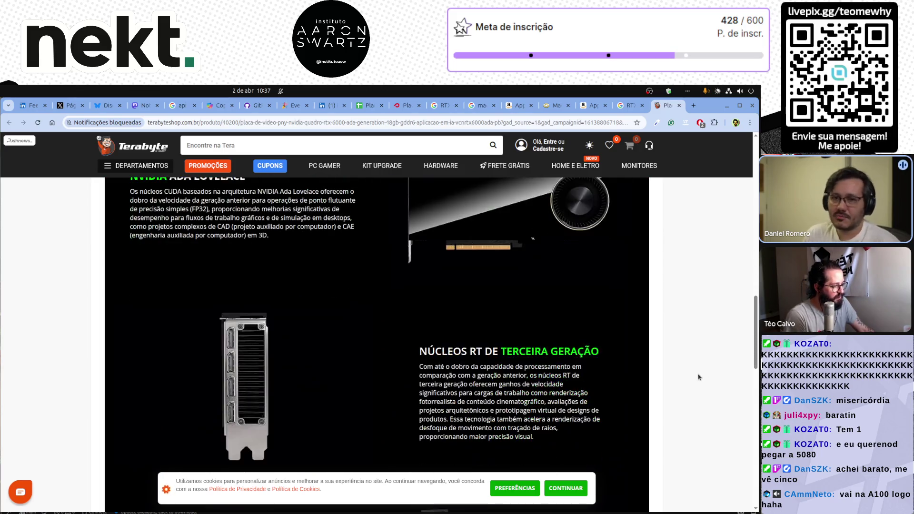
scroll(699, 377, down, 15)
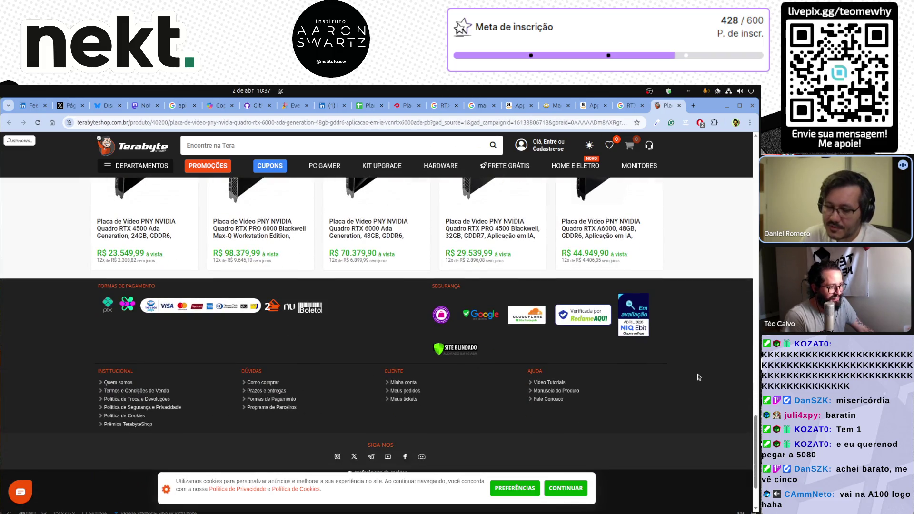
scroll(698, 377, up, 20)
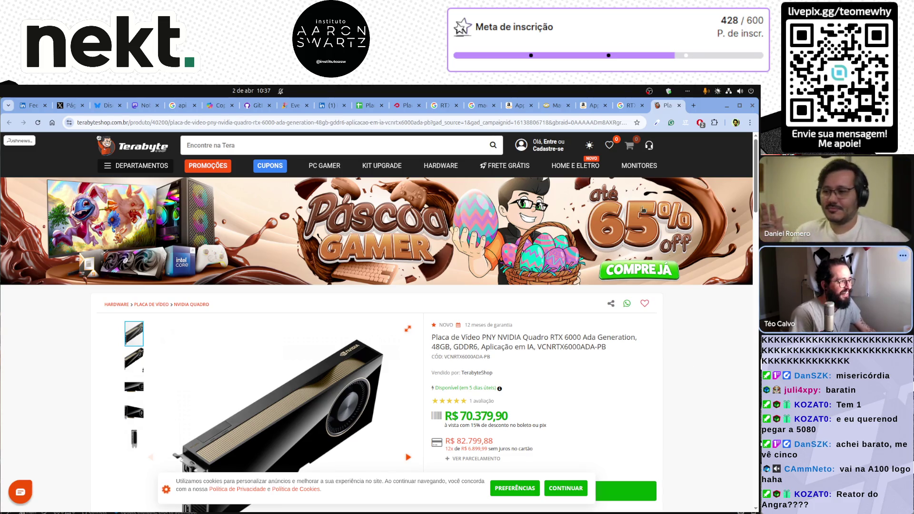
Step: Open Pichau's Memórias department and filter Capacidade Memória to 64 GB
click(407, 105)
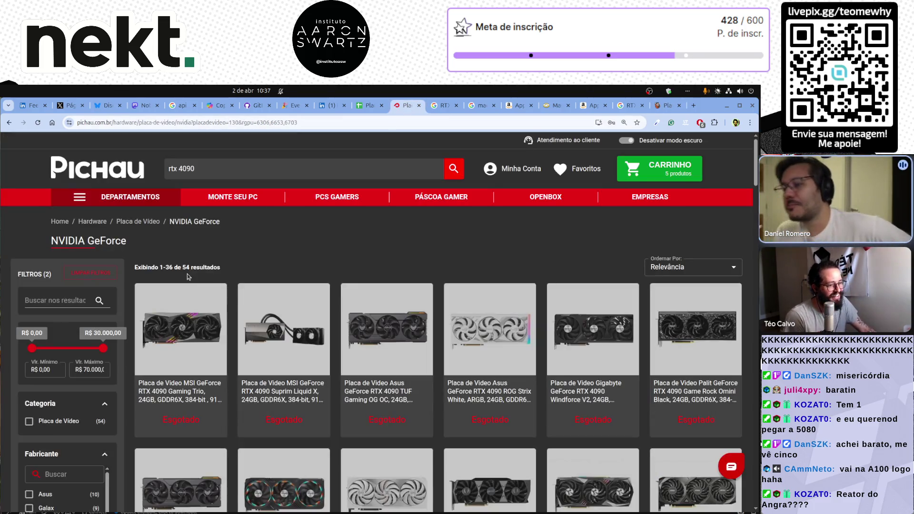
click(80, 200)
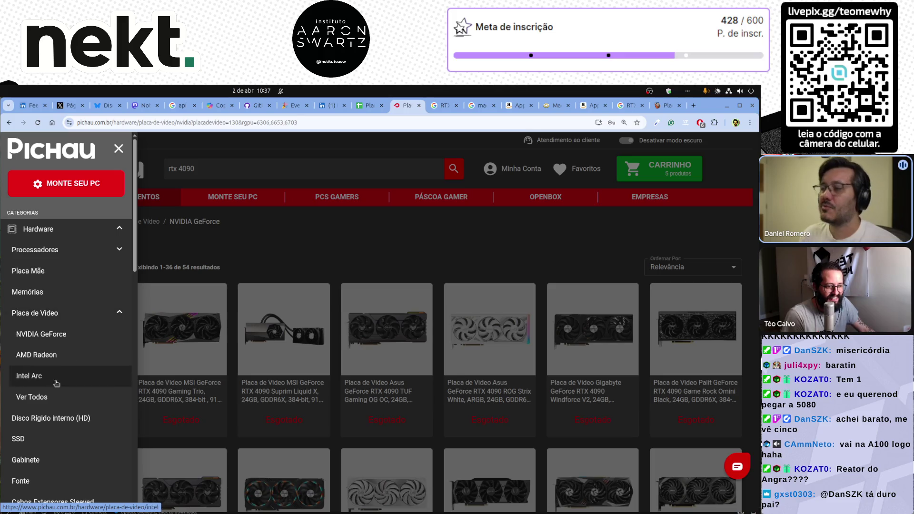
click(66, 297)
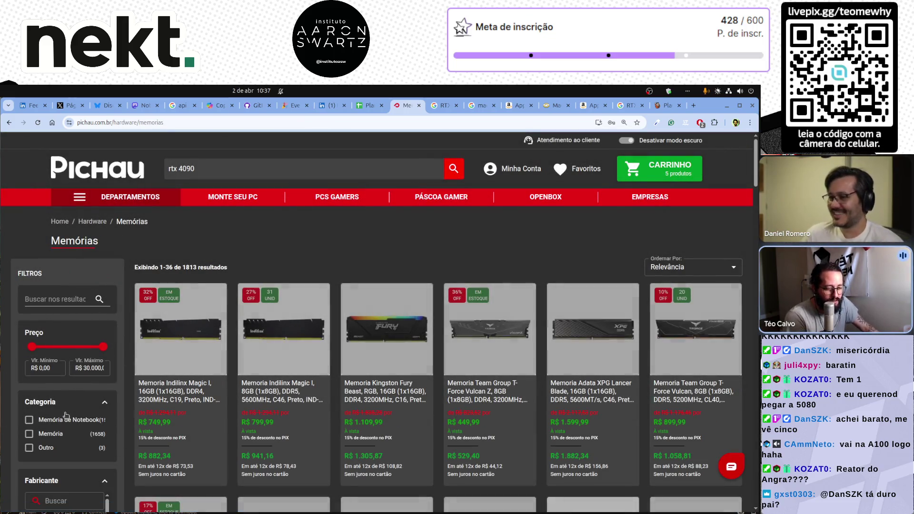
scroll(110, 412, down, 4)
scroll(111, 414, down, 7)
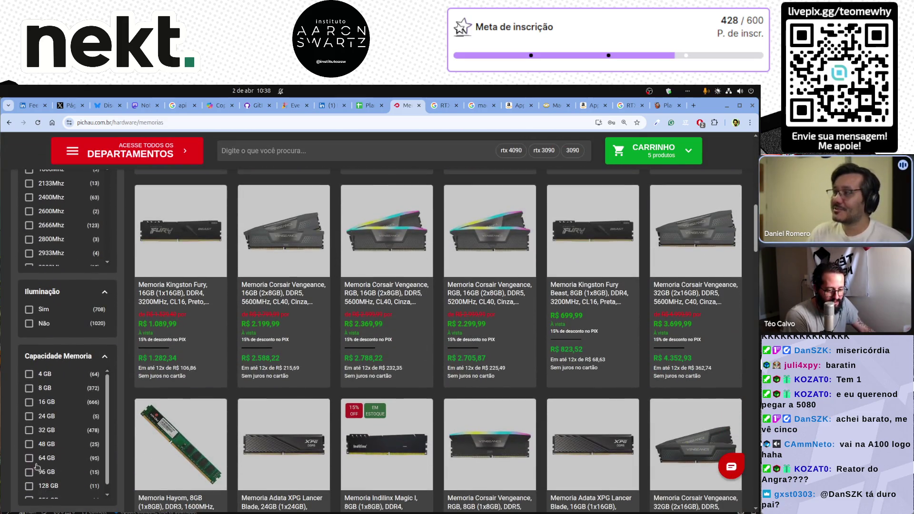
click(88, 456)
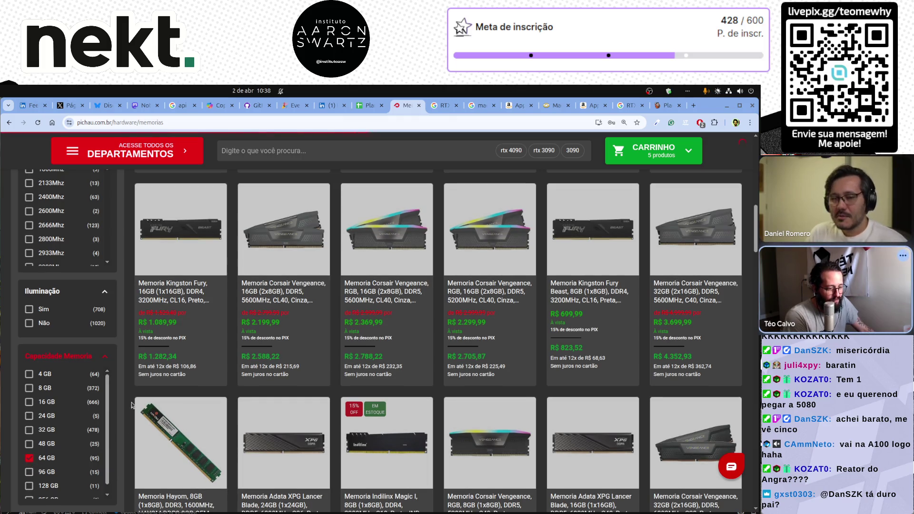
scroll(244, 321, down, 3)
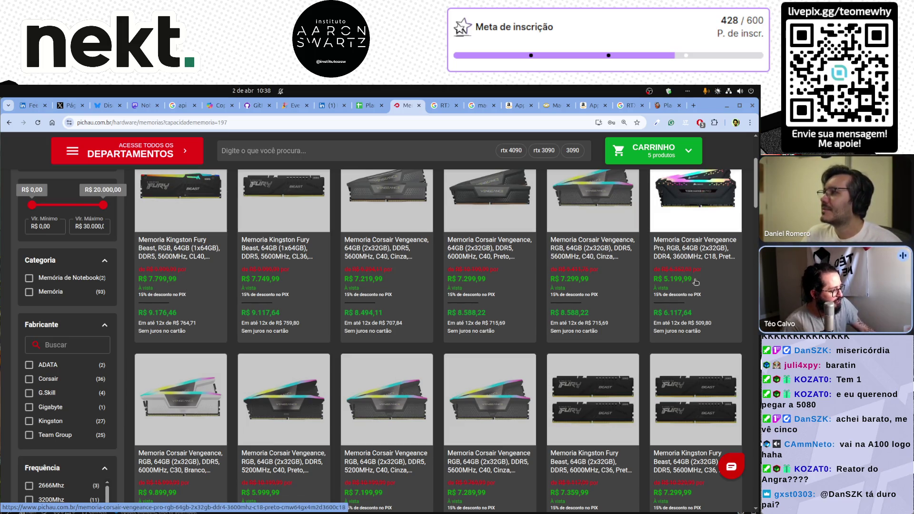
scroll(697, 284, up, 1)
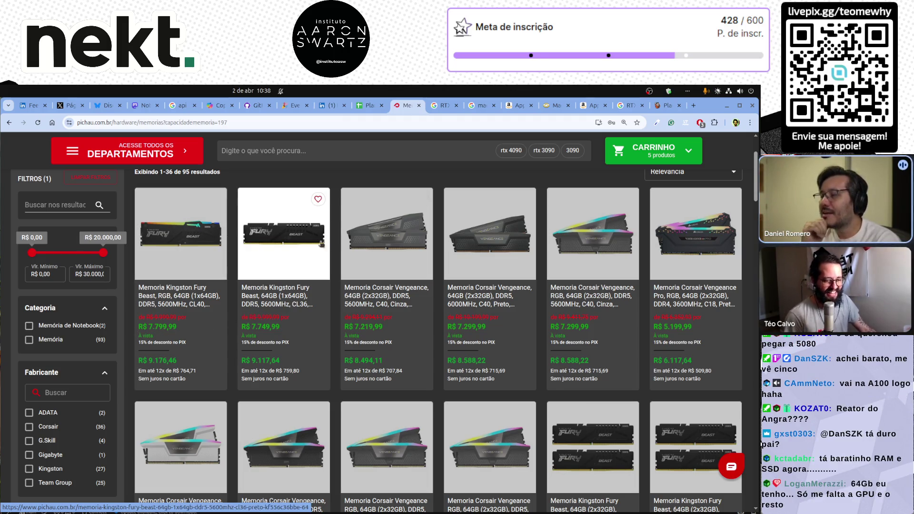
Step: Search Amazon for 'mac m4 64gb' and browse the 16 results
click(588, 106)
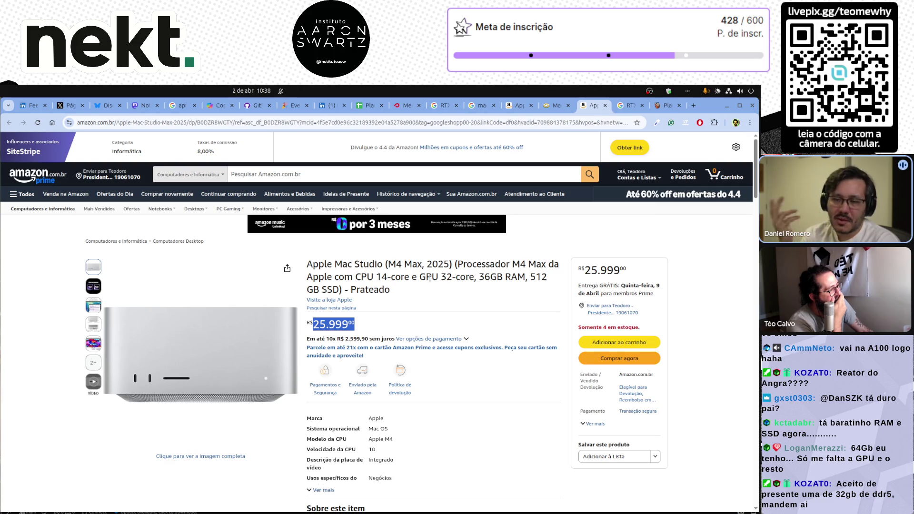
click(246, 173)
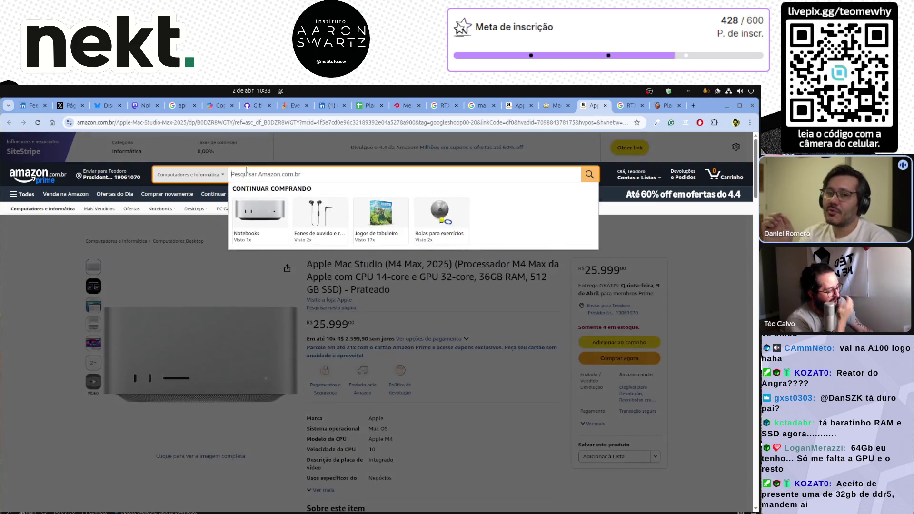
text(mac m)
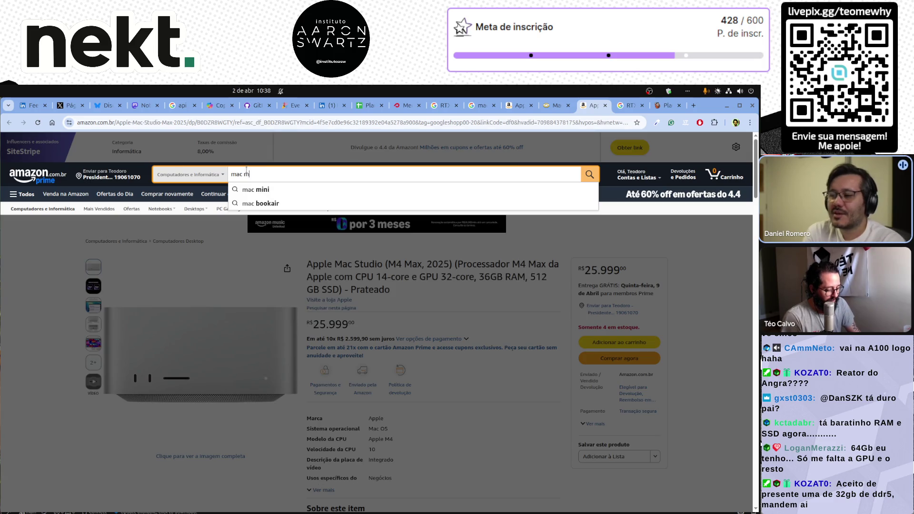
text(4 64)
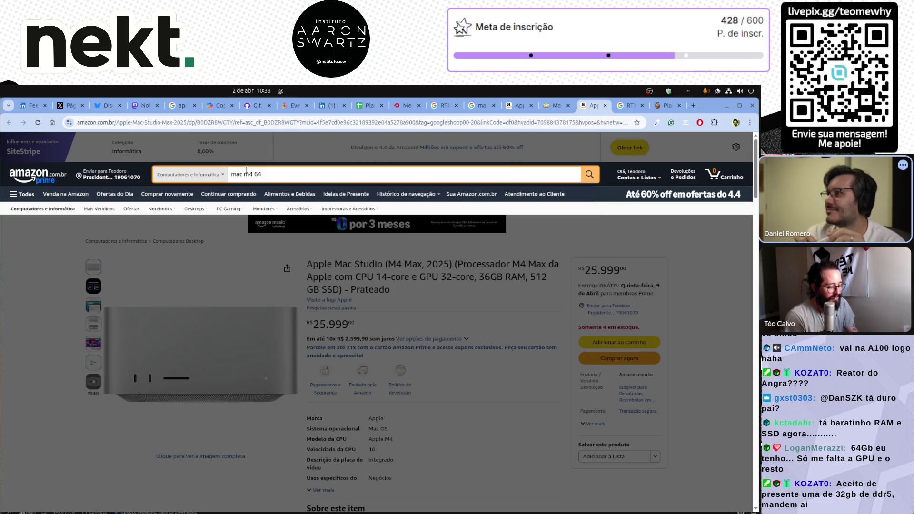
text(gb)
key(Return)
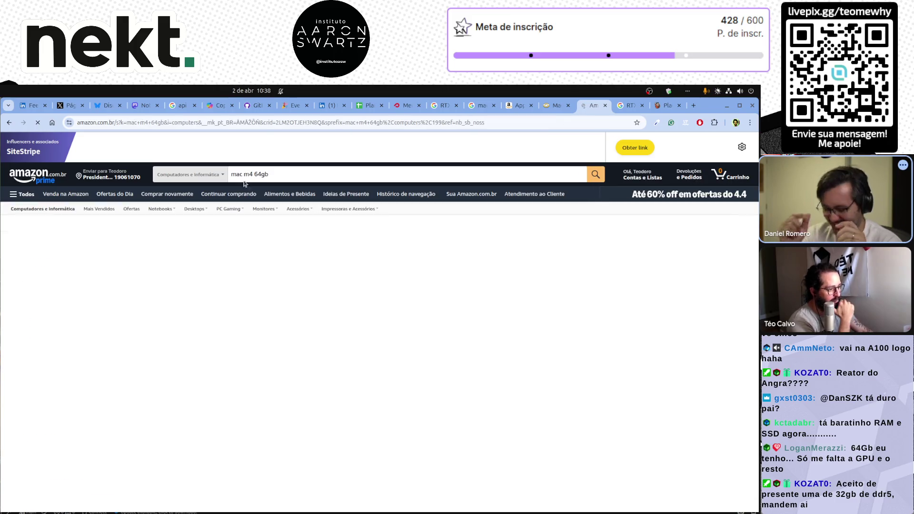
scroll(474, 368, down, 15)
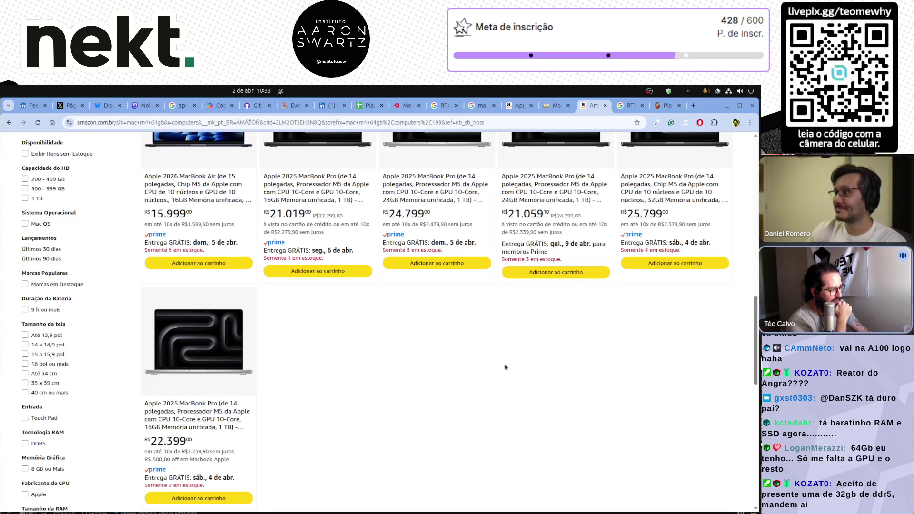
scroll(506, 367, up, 15)
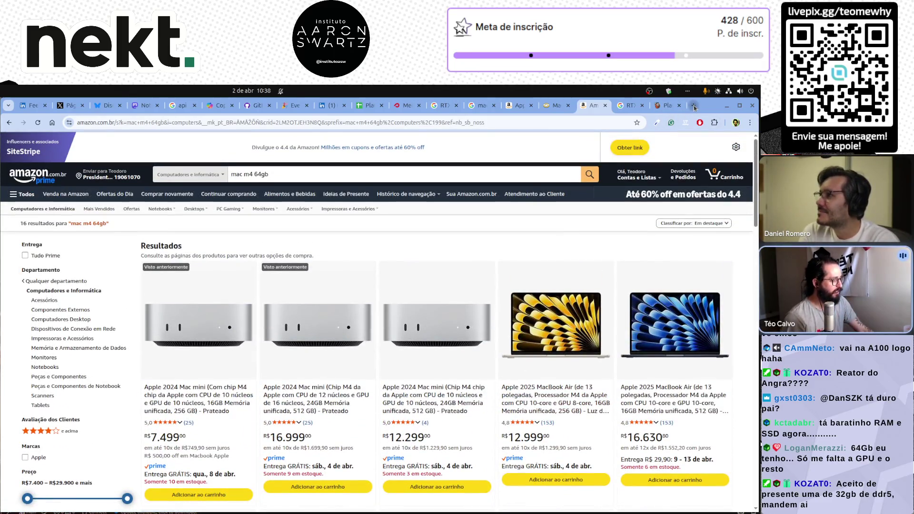
Step: Search Google for 'apple' in a new tab
click(694, 106)
text(apple)
key(Return)
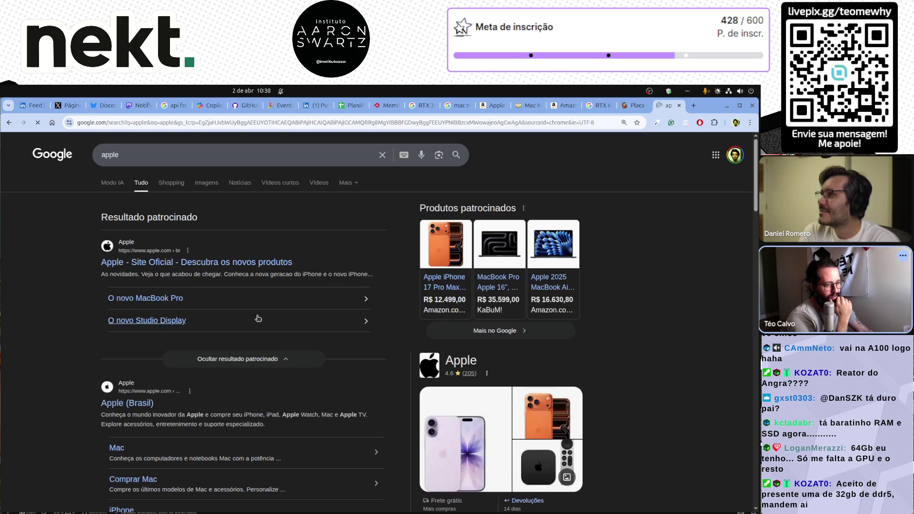
Step: Go from the Apple sponsored result to the Mac mini product page
click(206, 308)
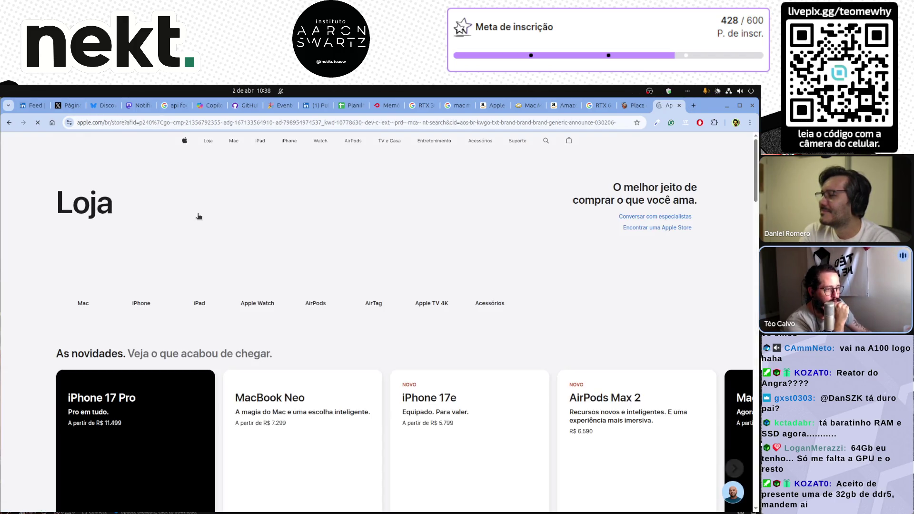
mouse_move(235, 142)
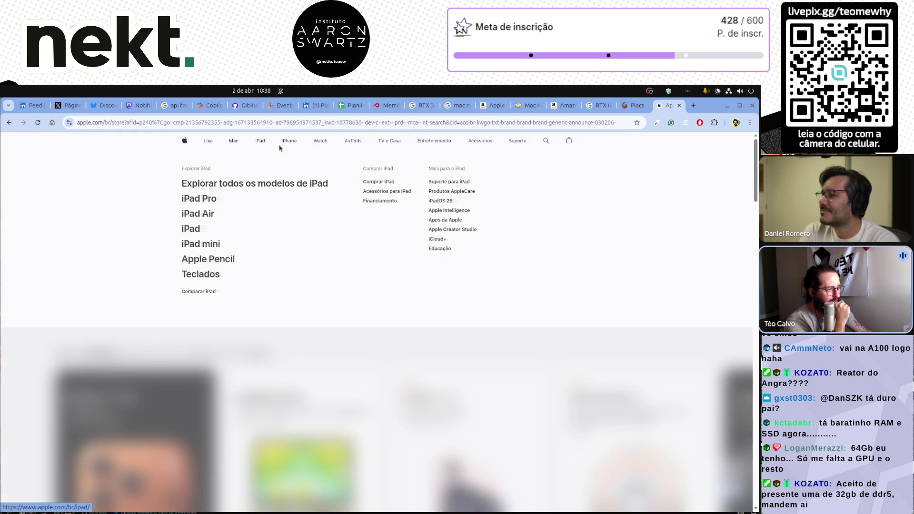
click(233, 141)
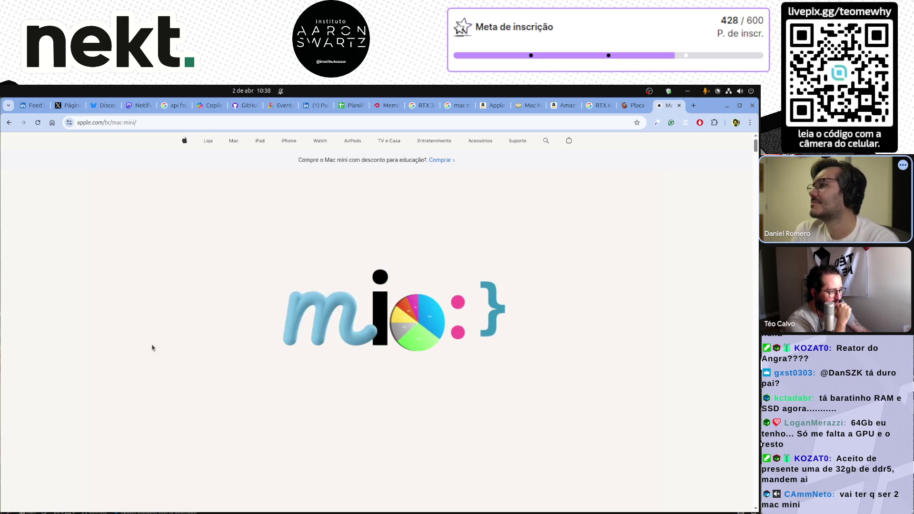
Step: Start the Mac mini purchase configurator, which starts at R$ 7.499
scroll(313, 359, down, 5)
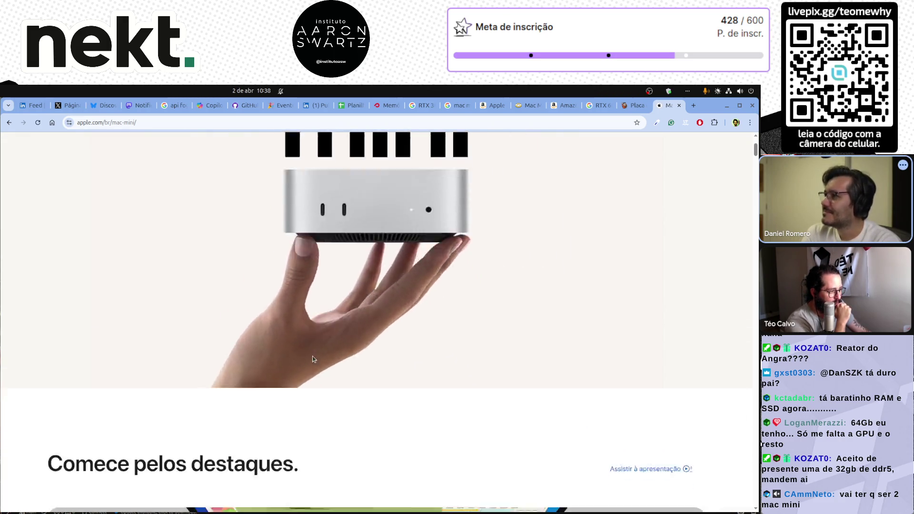
scroll(312, 359, down, 15)
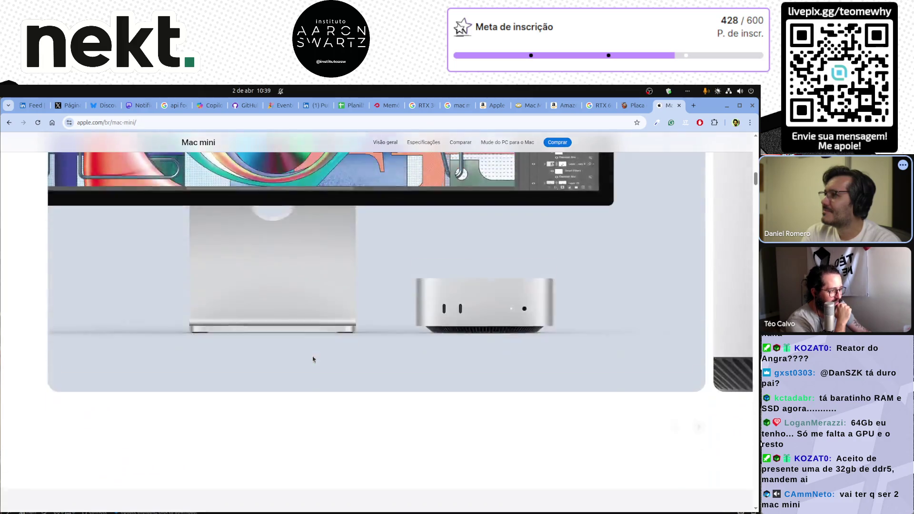
scroll(312, 359, down, 10)
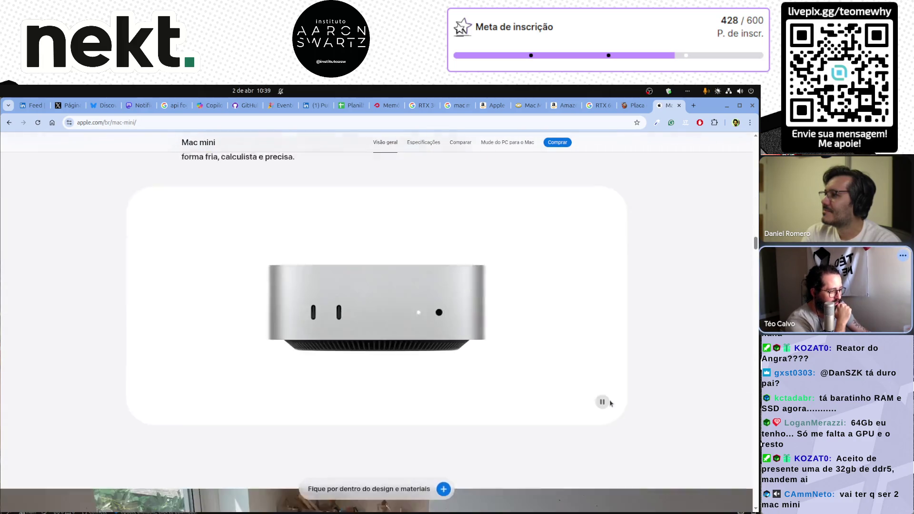
scroll(611, 403, down, 15)
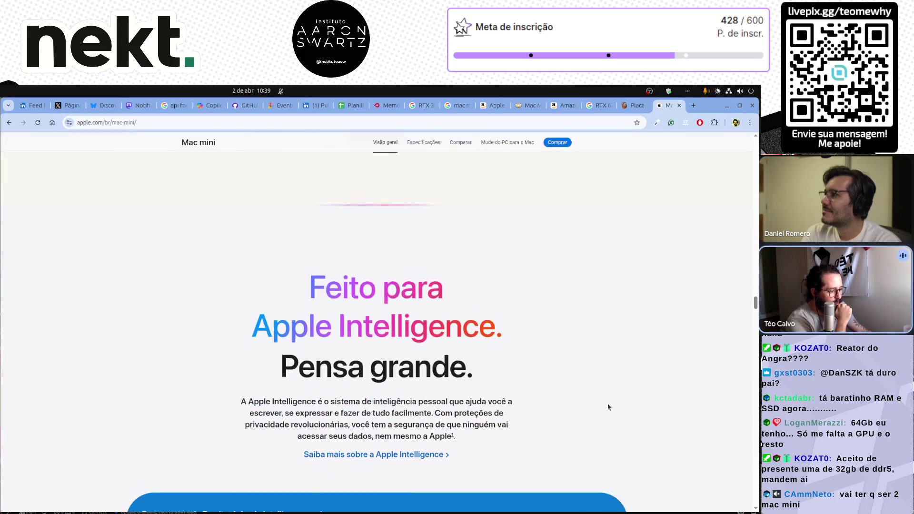
scroll(608, 407, down, 10)
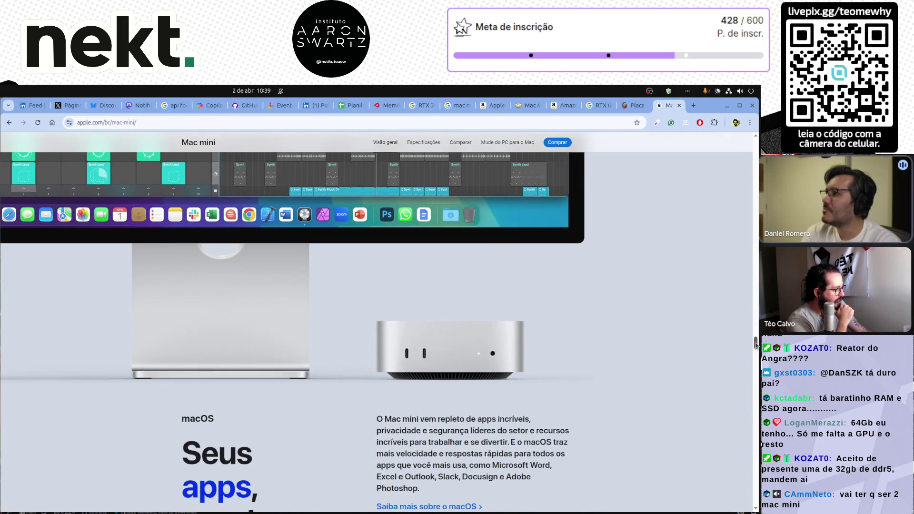
drag(756, 344, 755, 145)
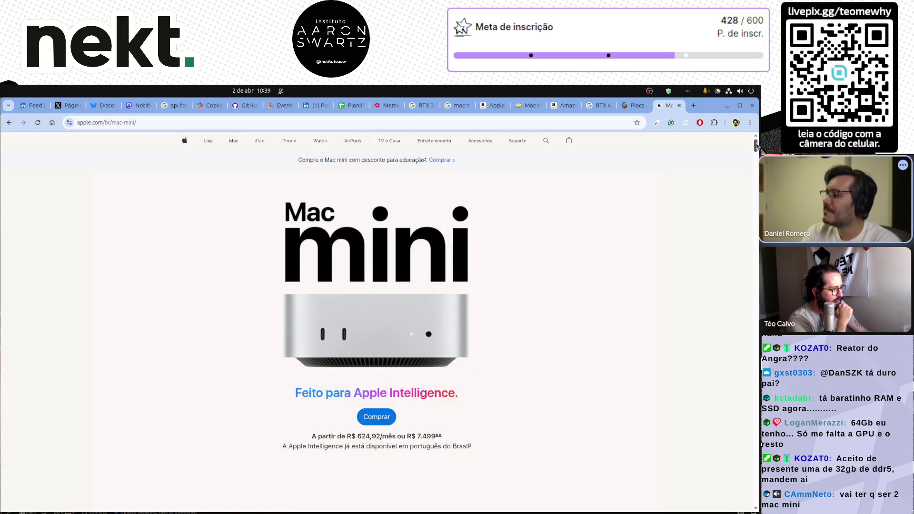
click(377, 423)
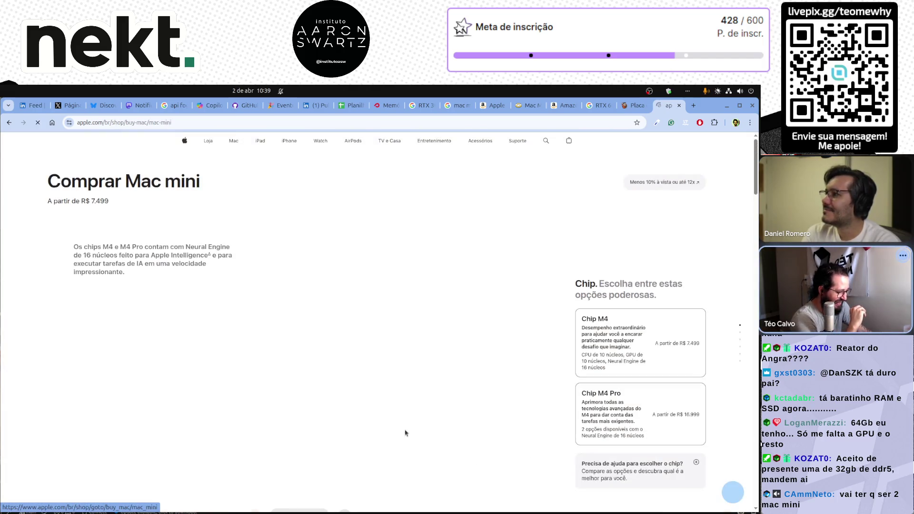
Step: Choose the M4 Pro chip with the 14-core CPU, 20-core GPU option
scroll(698, 375, down, 3)
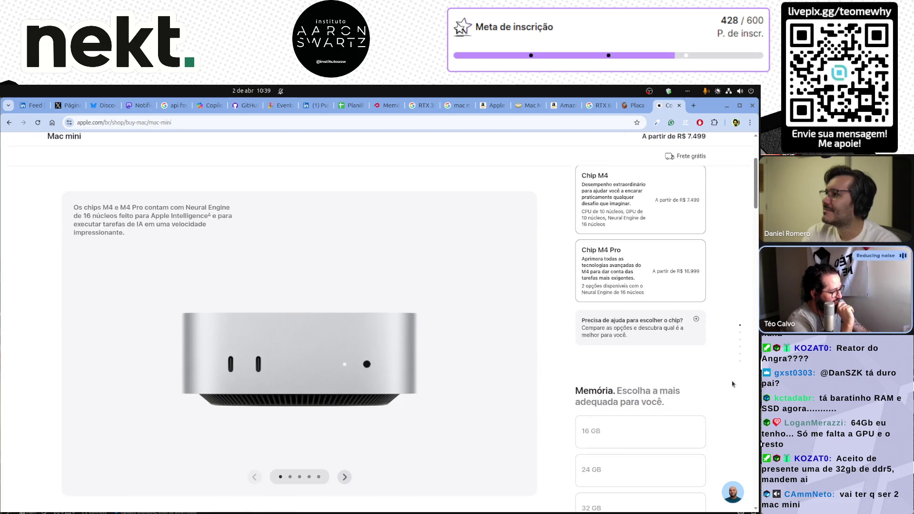
scroll(698, 423, down, 1)
scroll(698, 425, down, 1)
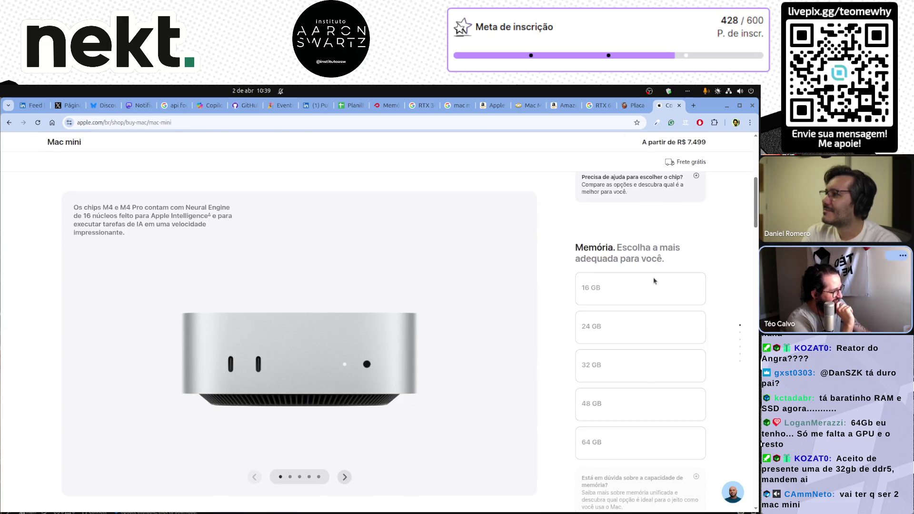
scroll(653, 281, up, 3)
click(645, 295)
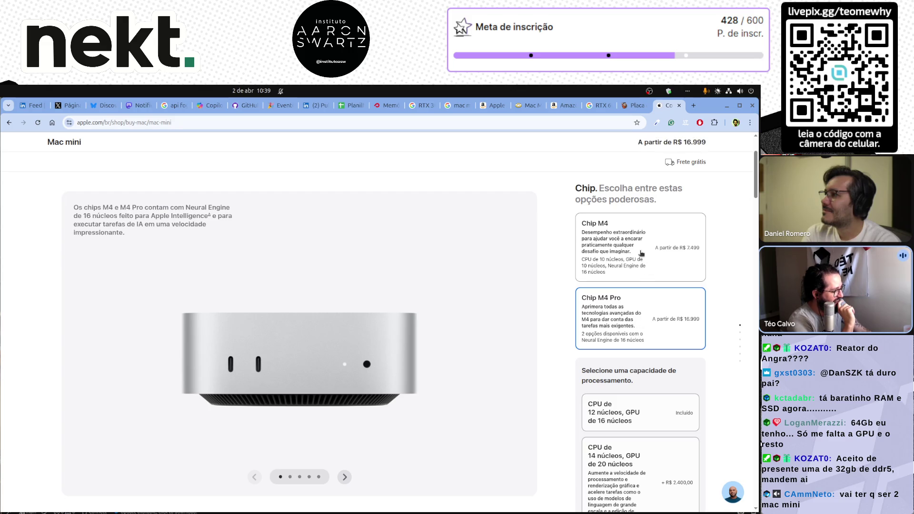
scroll(641, 286, down, 5)
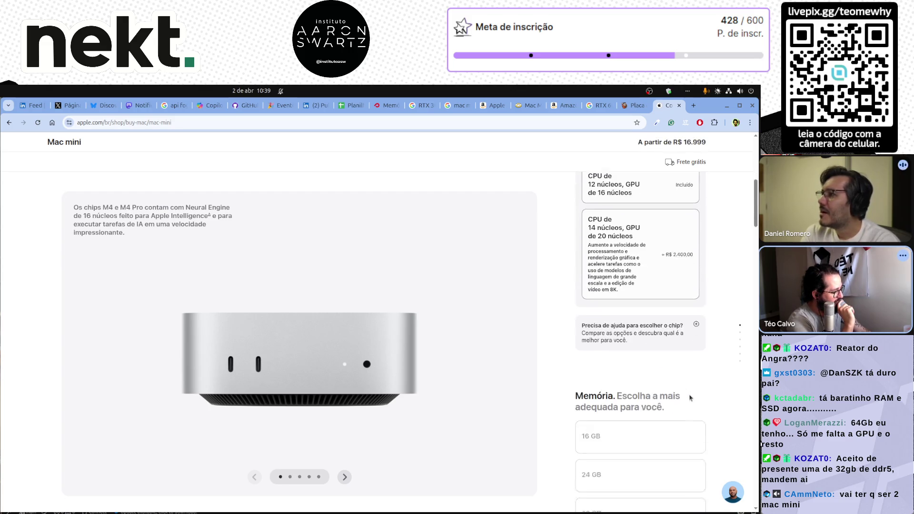
scroll(640, 239, up, 3)
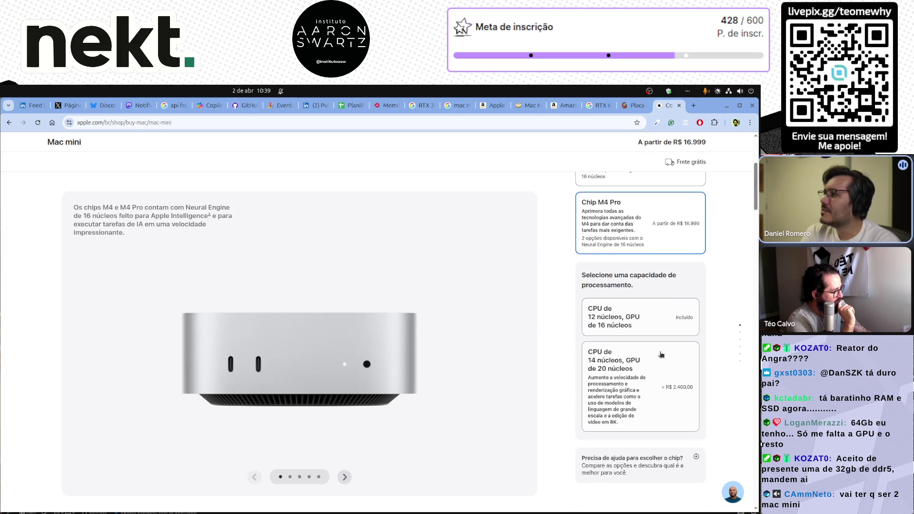
click(646, 386)
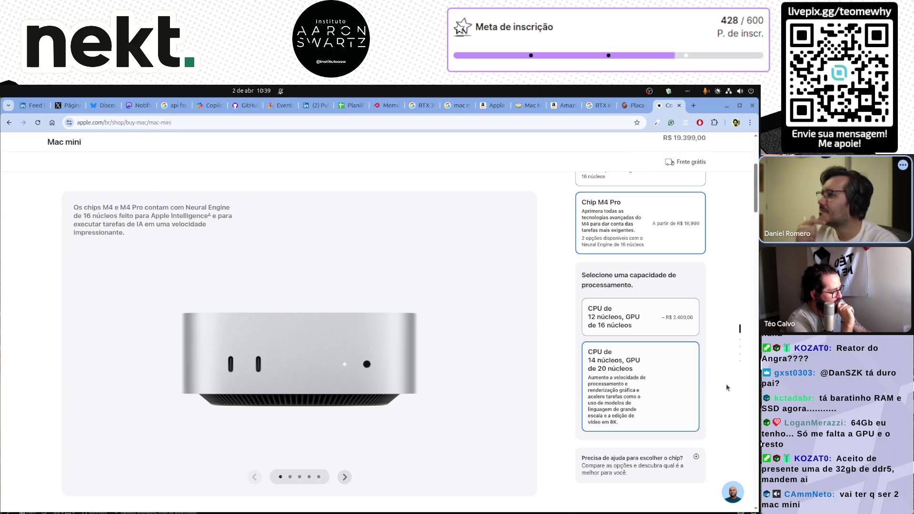
Step: Decline the Final Cut Pro and Logic Pro licences
scroll(721, 385, down, 6)
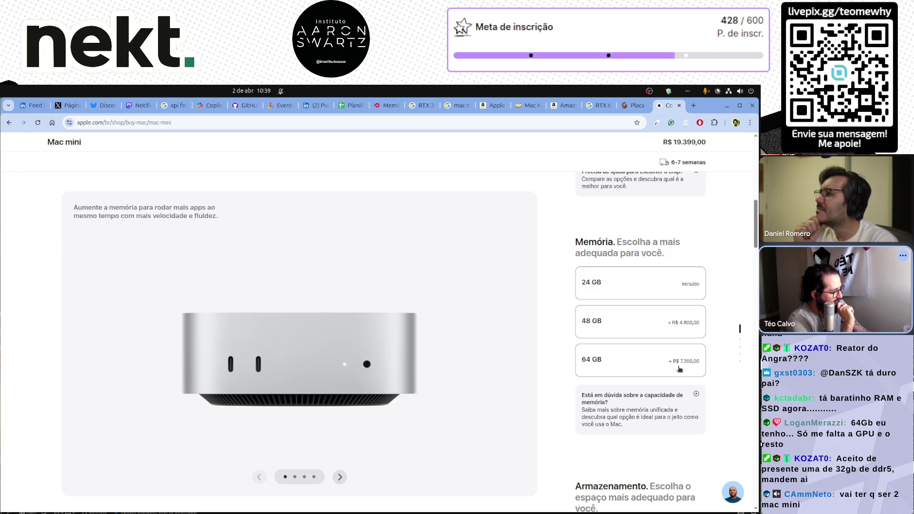
scroll(721, 382, down, 4)
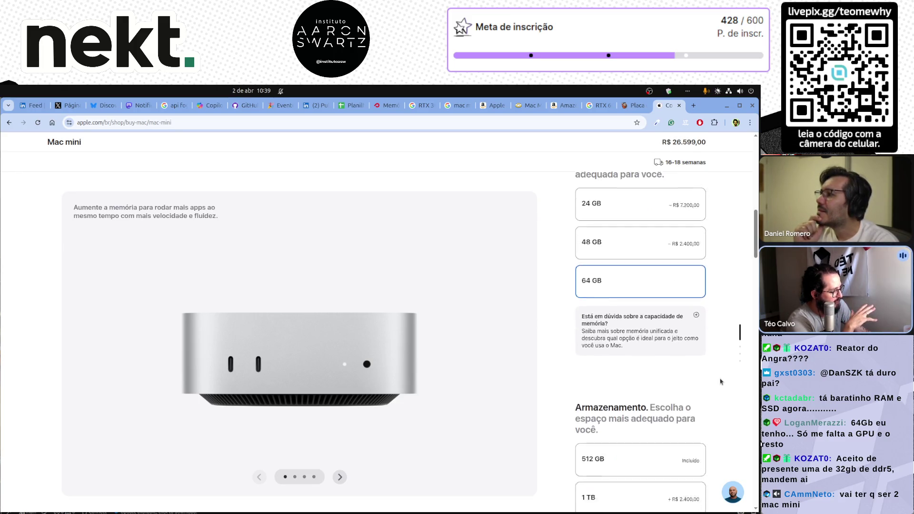
scroll(720, 382, down, 1)
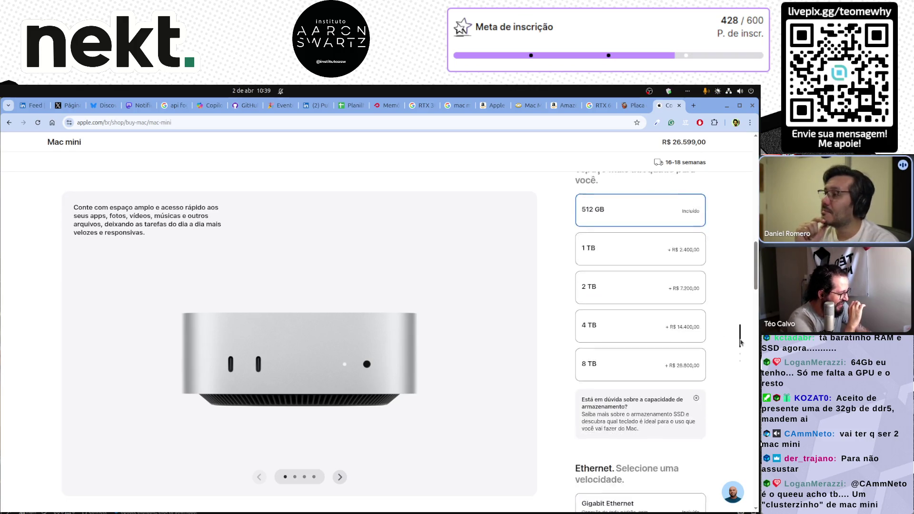
scroll(717, 343, down, 5)
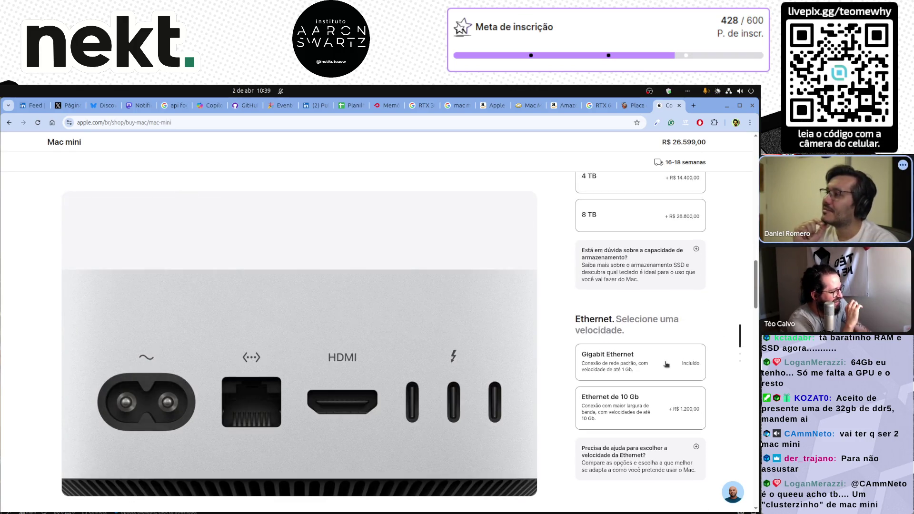
scroll(685, 369, down, 7)
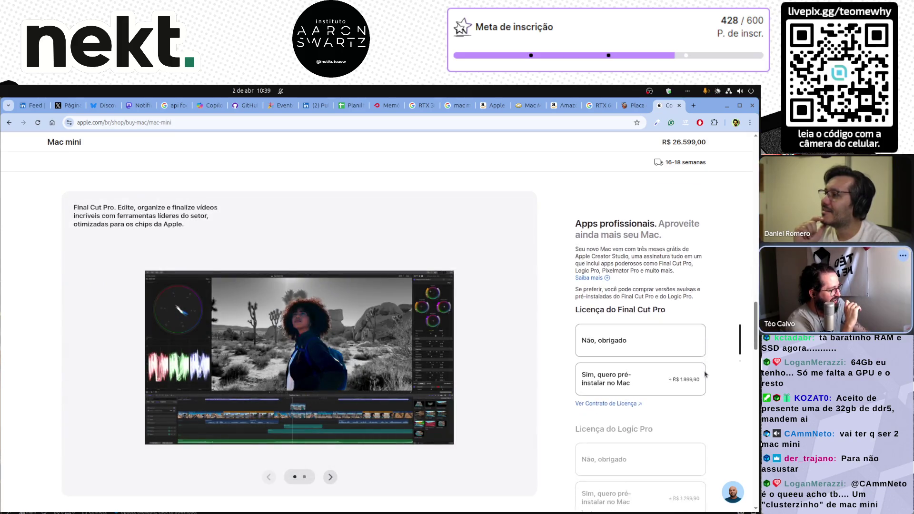
click(643, 339)
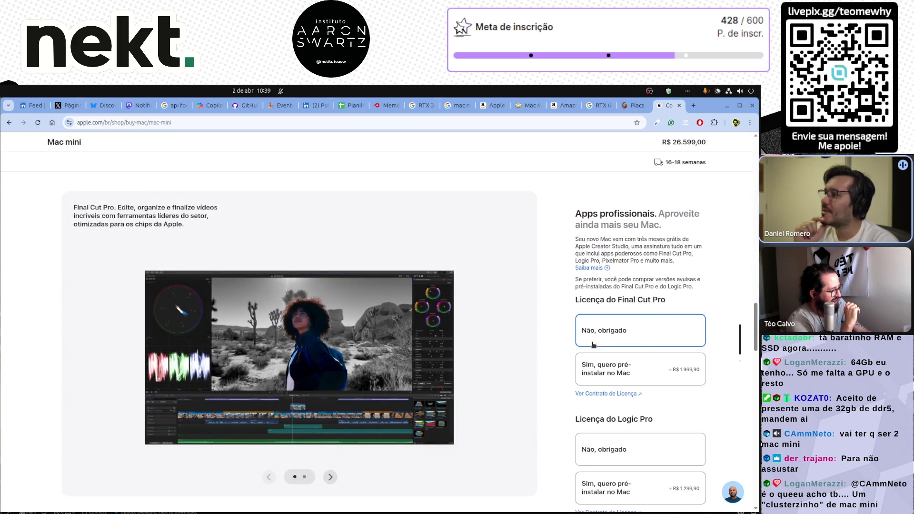
scroll(566, 399, down, 1)
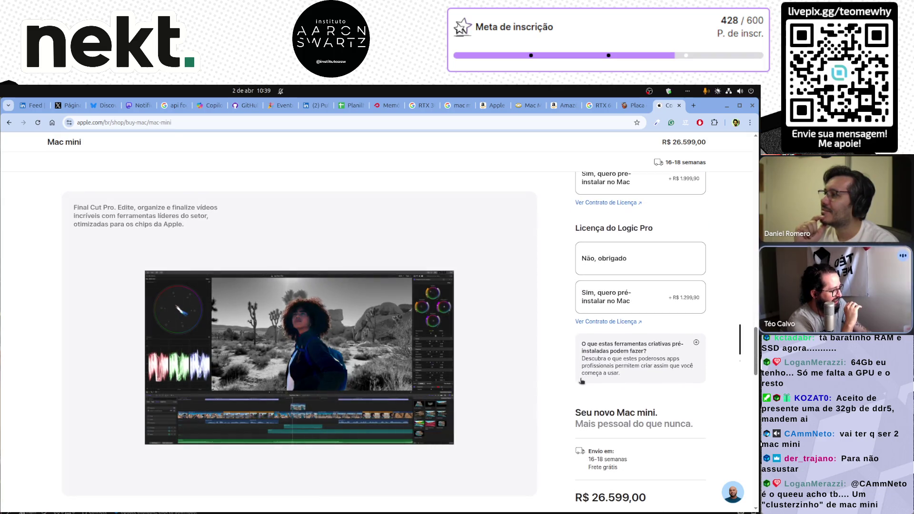
click(619, 265)
Step: Review the 64 GB, 512 GB configuration and its R$ 26.599,00 total
scroll(554, 368, down, 4)
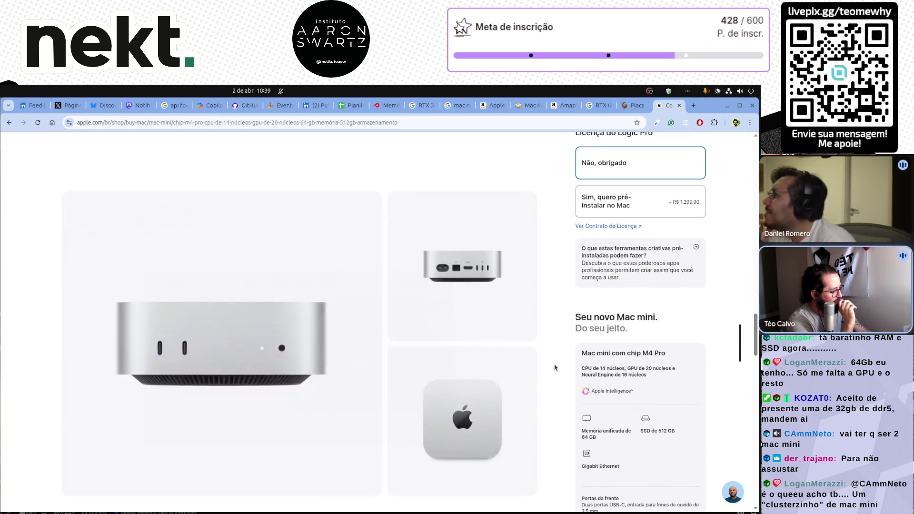
scroll(554, 367, down, 2)
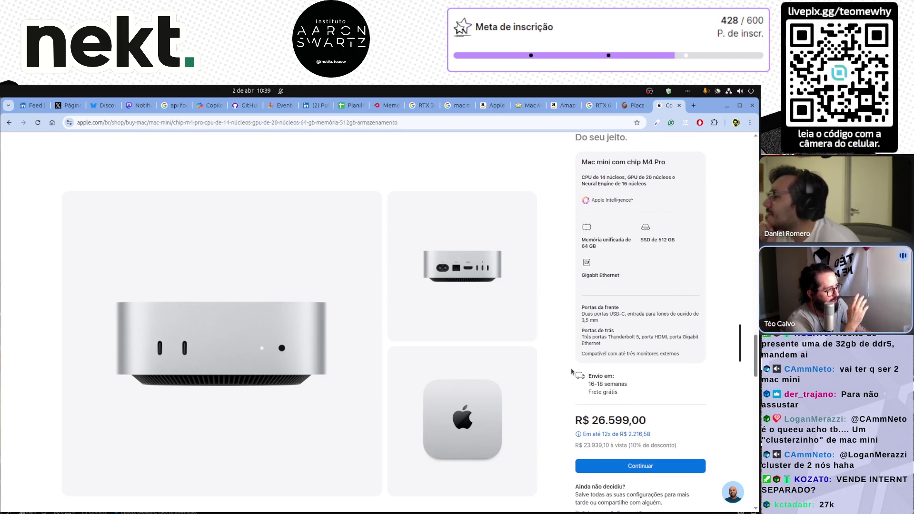
scroll(577, 373, up, 6)
scroll(731, 376, up, 5)
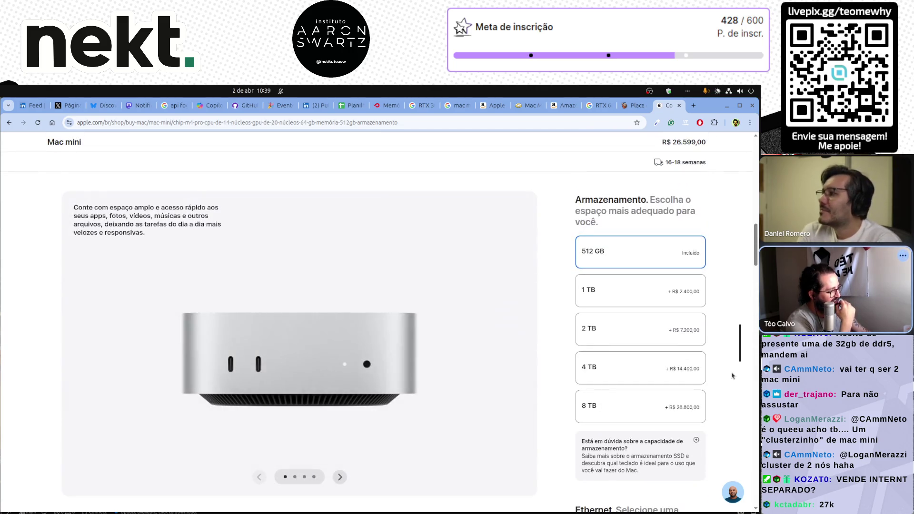
scroll(731, 376, up, 8)
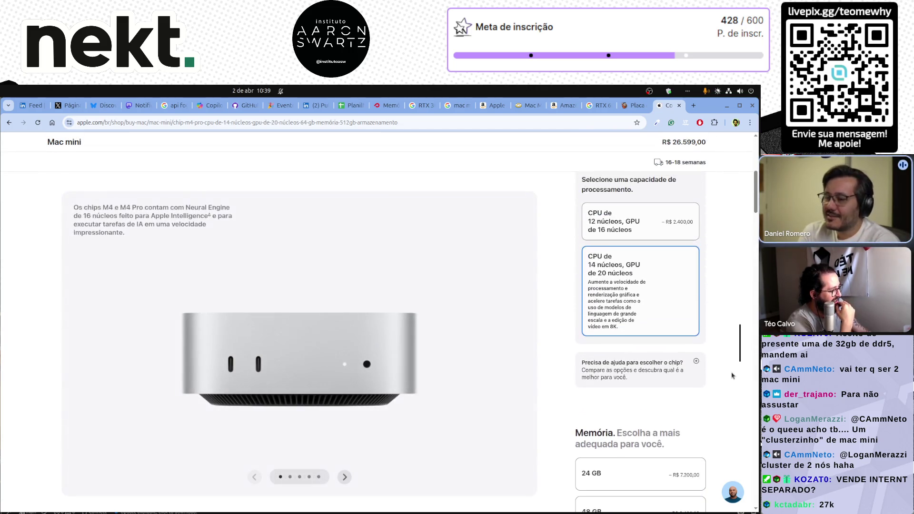
scroll(731, 376, down, 8)
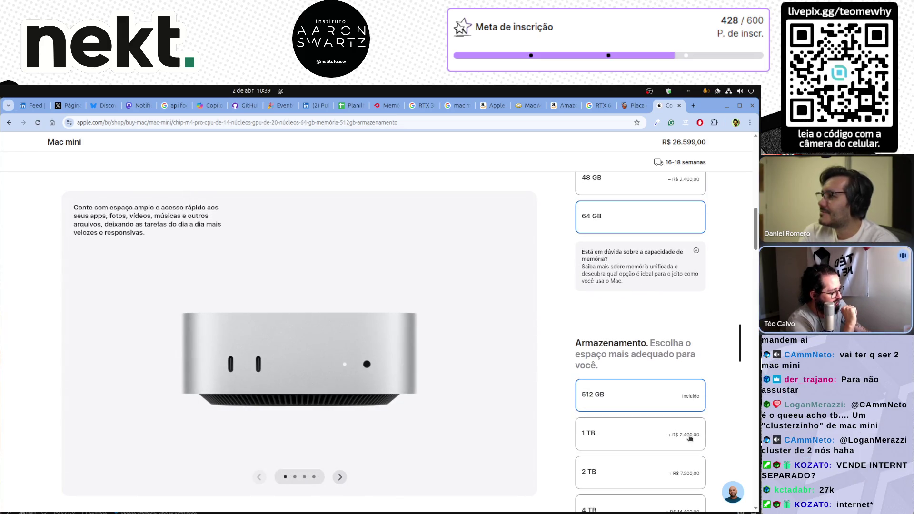
scroll(690, 438, down, 1)
scroll(700, 439, down, 8)
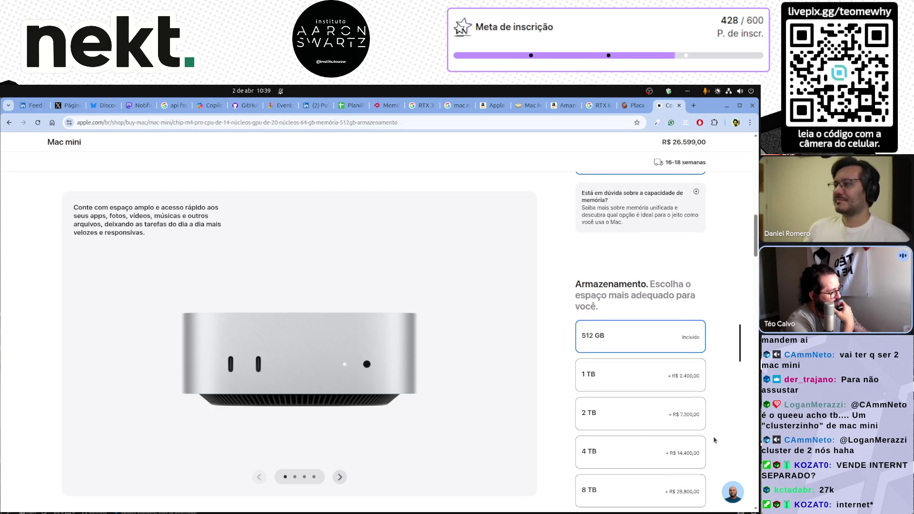
scroll(714, 440, down, 15)
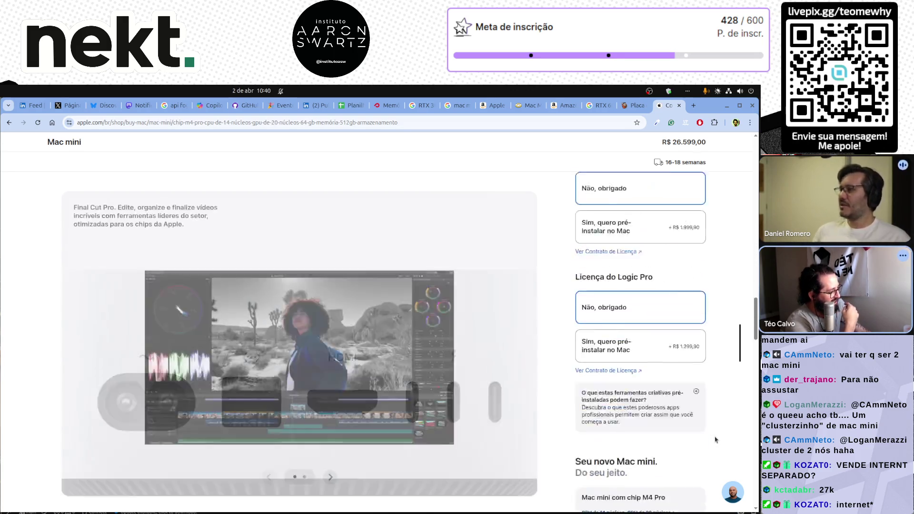
scroll(709, 433, up, 20)
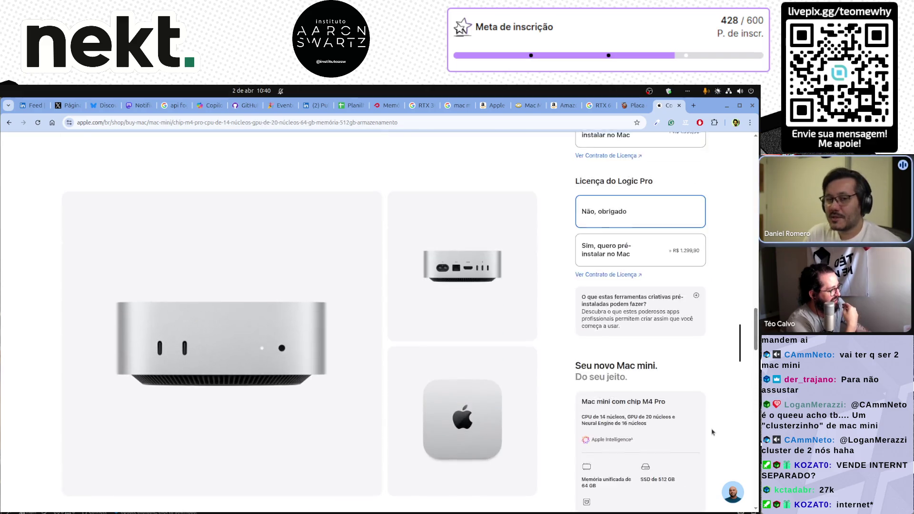
scroll(712, 432, up, 6)
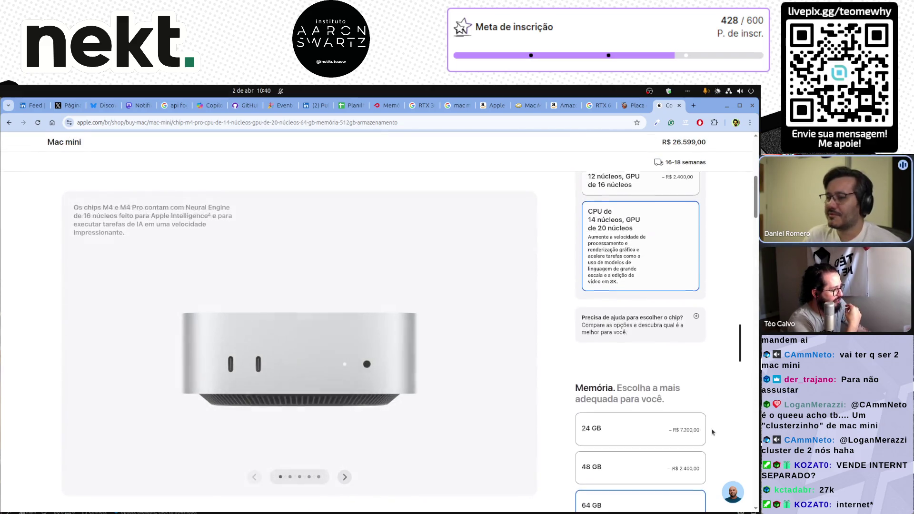
scroll(713, 431, up, 3)
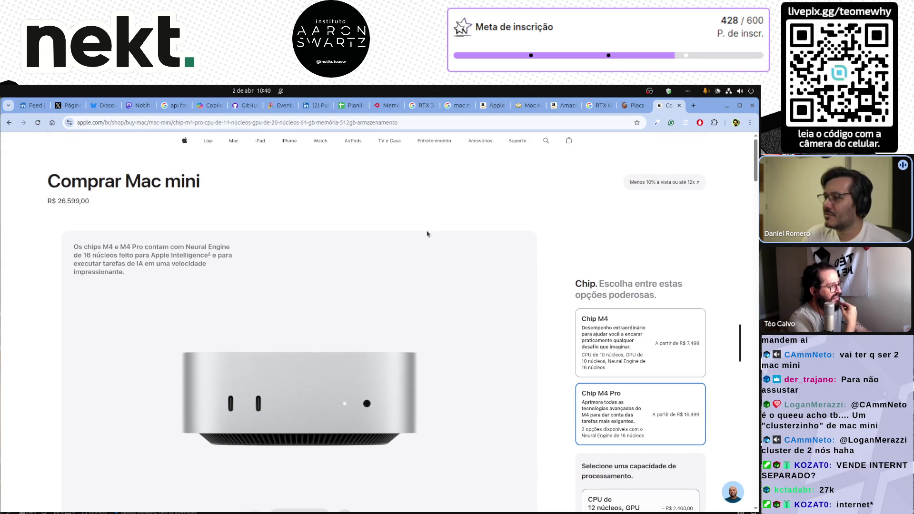
Step: Change the q8 Mac hardware in C5 to M2/M3 64gb
click(352, 106)
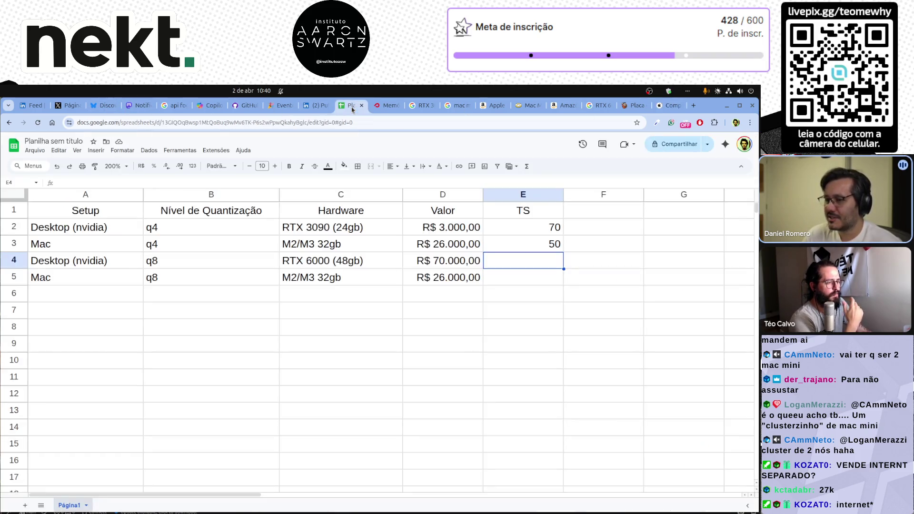
click(459, 282)
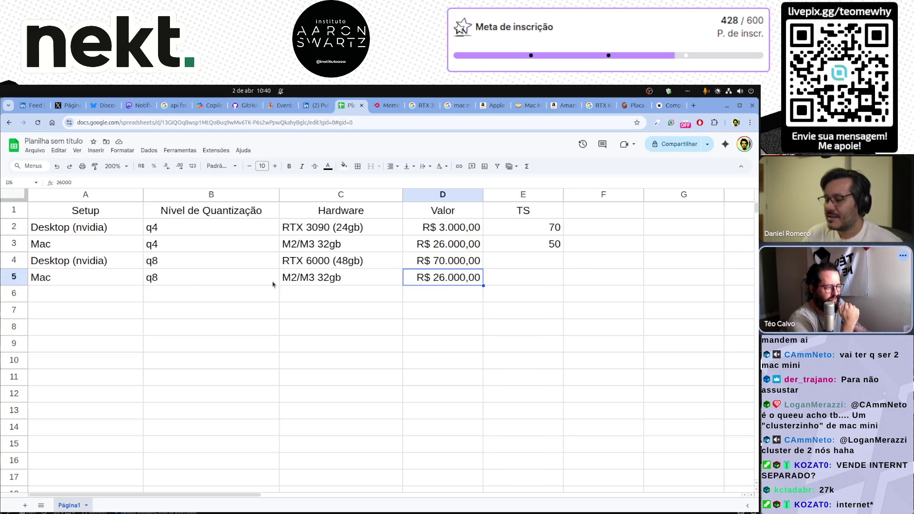
click(322, 282)
double_click(322, 281)
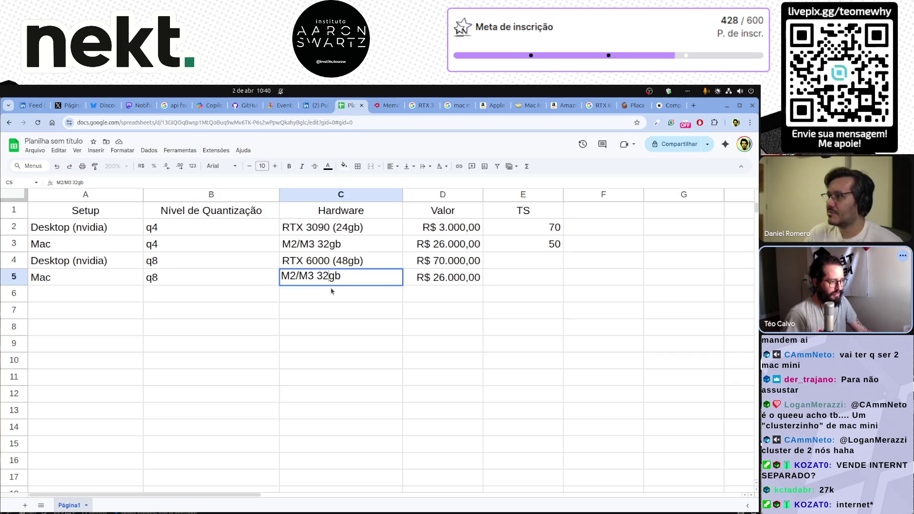
key(BackSpace)
key(BackSpace)
text(64)
key(Return)
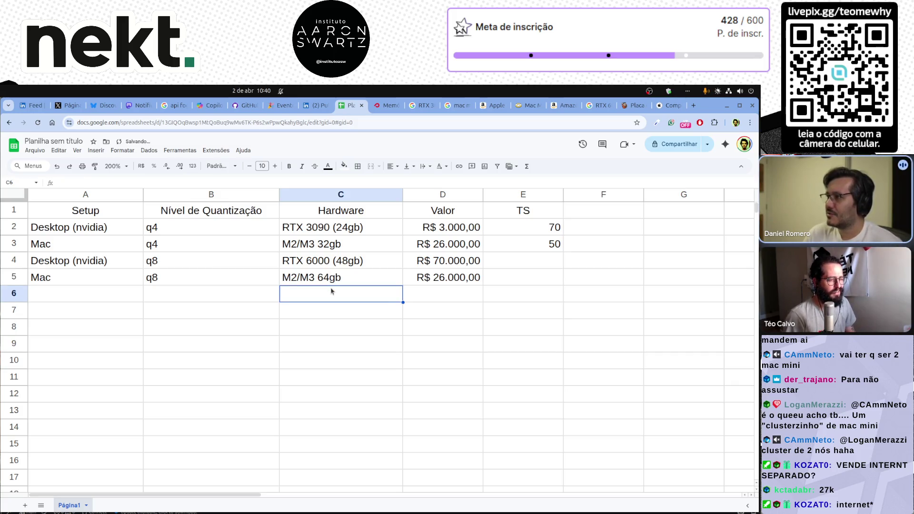
Step: Change the q8 Mac price in D5 from 26000 to 27000
key(Up)
key(Left)
key(Up)
key(Right)
key(Right)
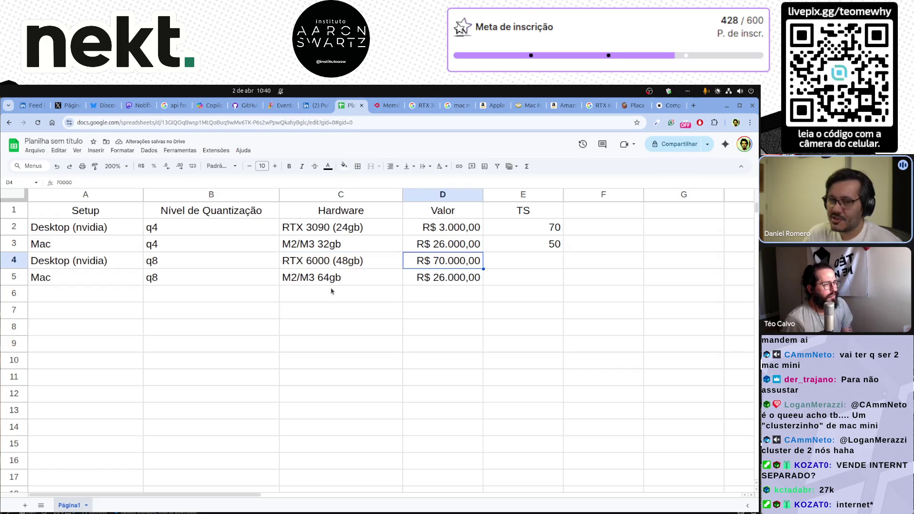
key(Right)
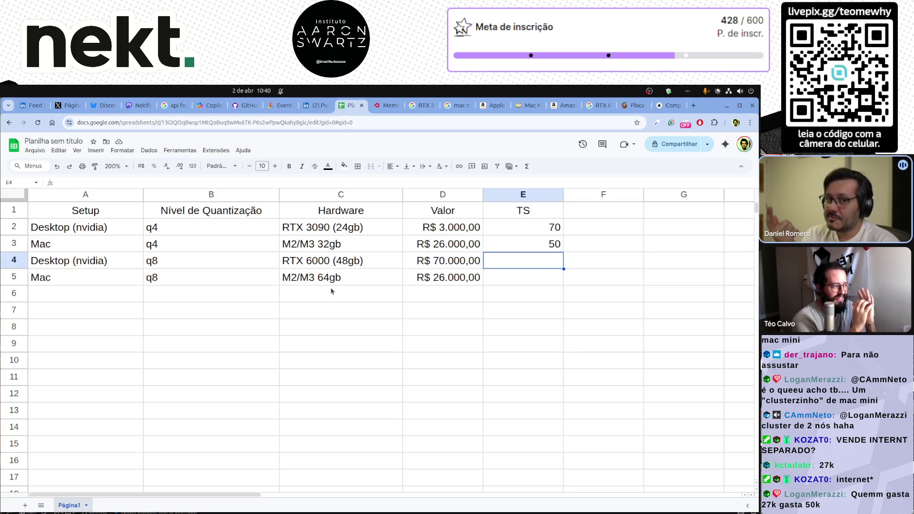
key(Down)
key(Left)
key(Return)
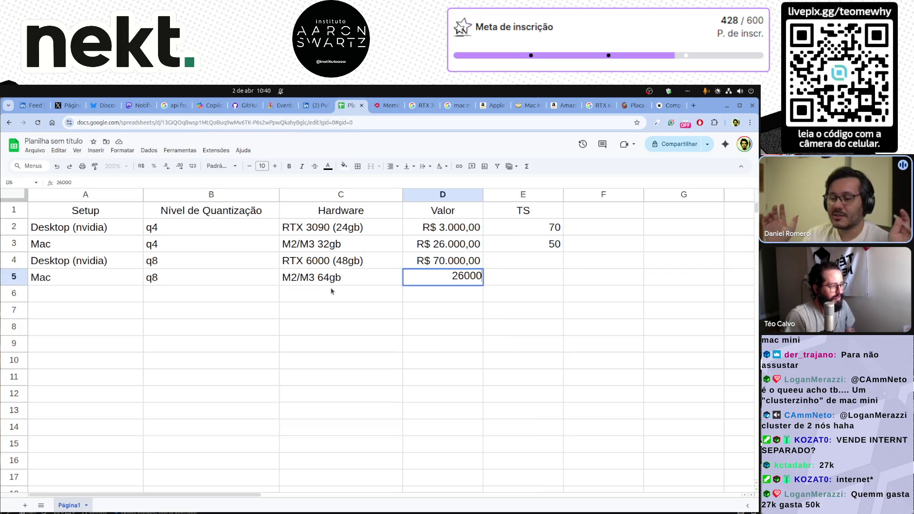
key(Left)
key(Left)
key(Left)
text(7)
key(Return)
key(Up)
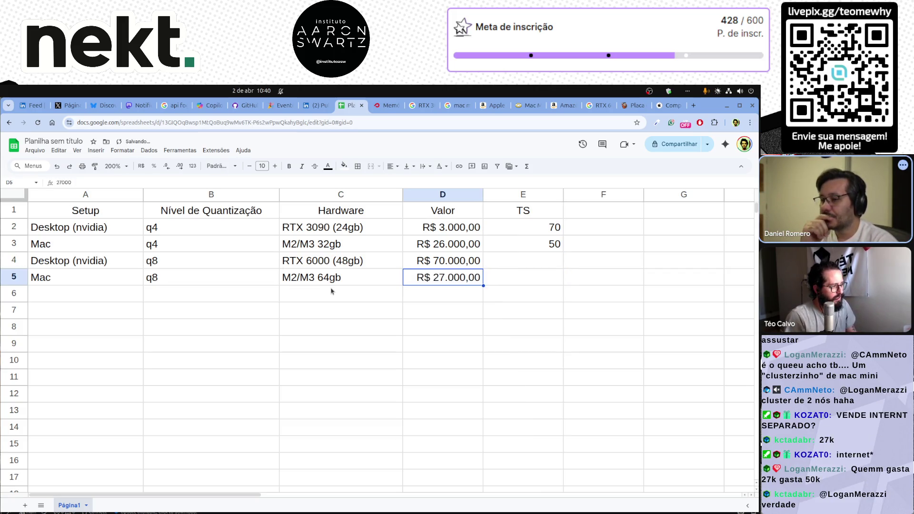
key(Right)
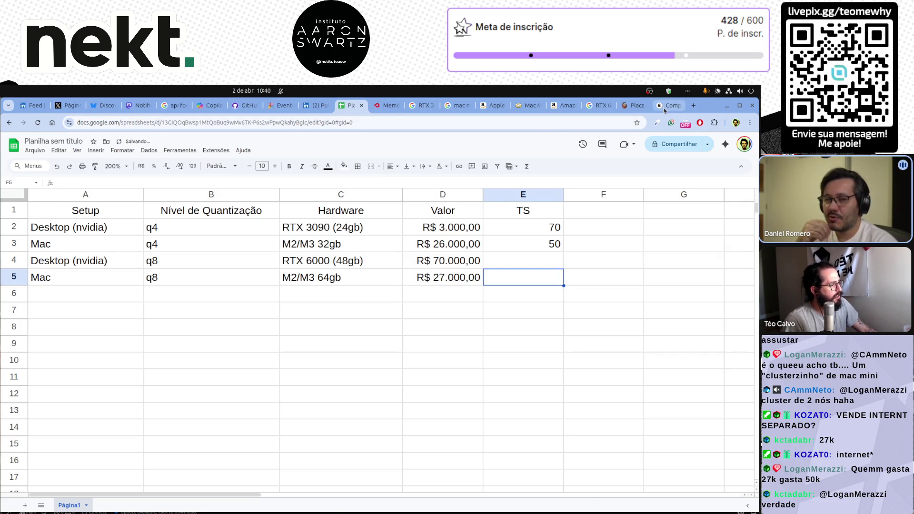
Step: Set the Mac mini memory to 48 GB, lowering the total to R$ 24.199,00
click(663, 110)
scroll(559, 420, down, 10)
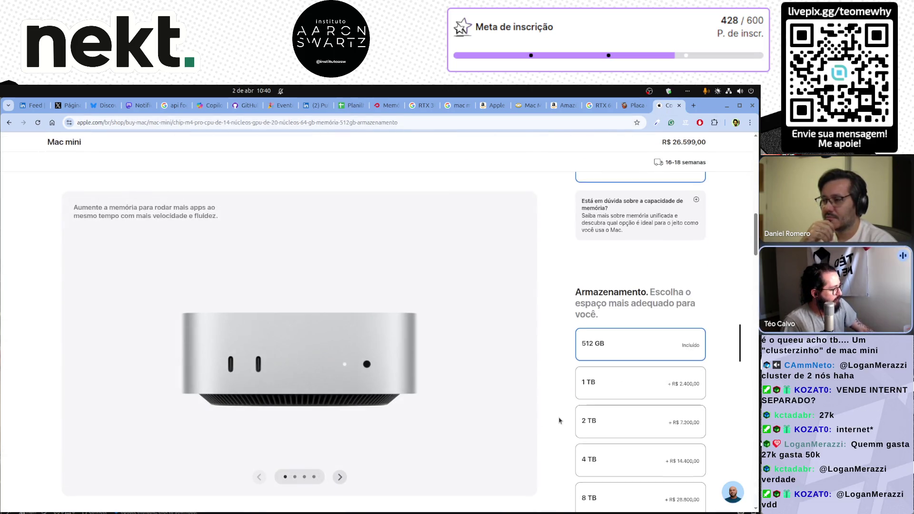
scroll(559, 420, down, 10)
scroll(560, 421, up, 6)
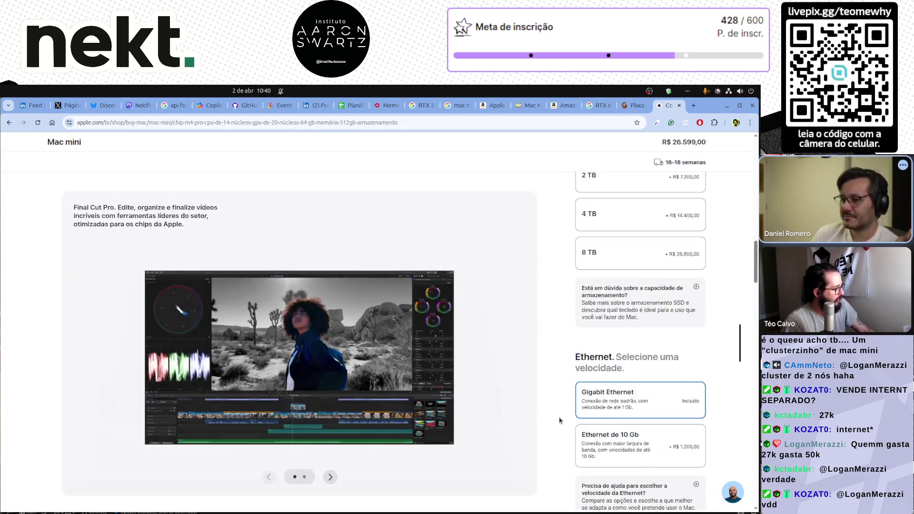
scroll(560, 420, up, 8)
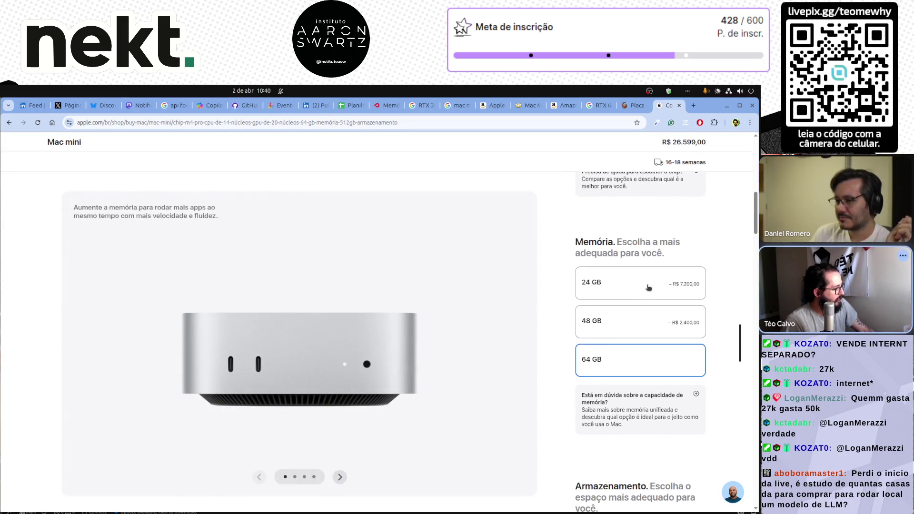
click(624, 327)
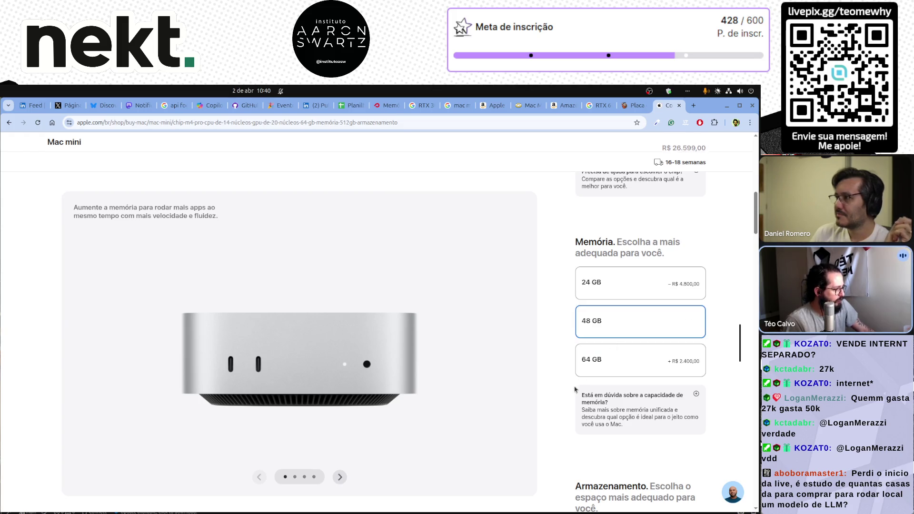
scroll(570, 405, down, 10)
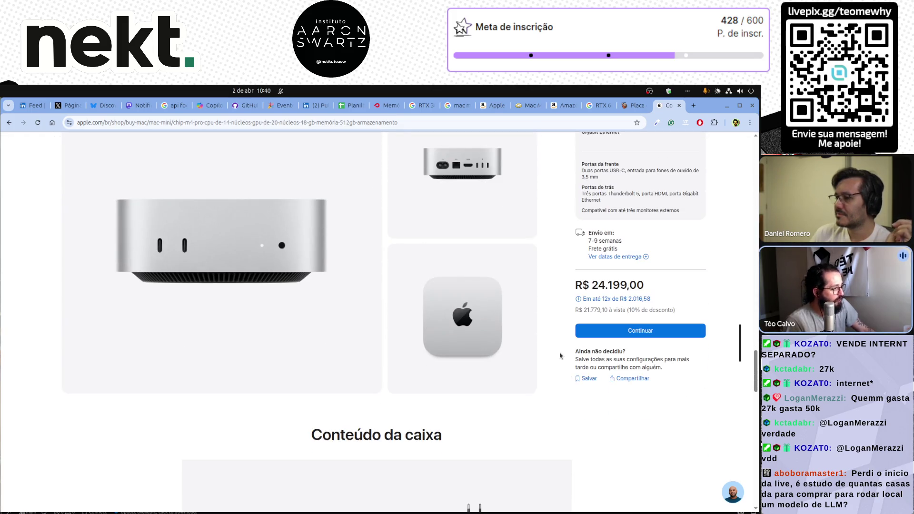
Step: Change the q4 Mac price in D3 from 26000 to 24000
click(350, 105)
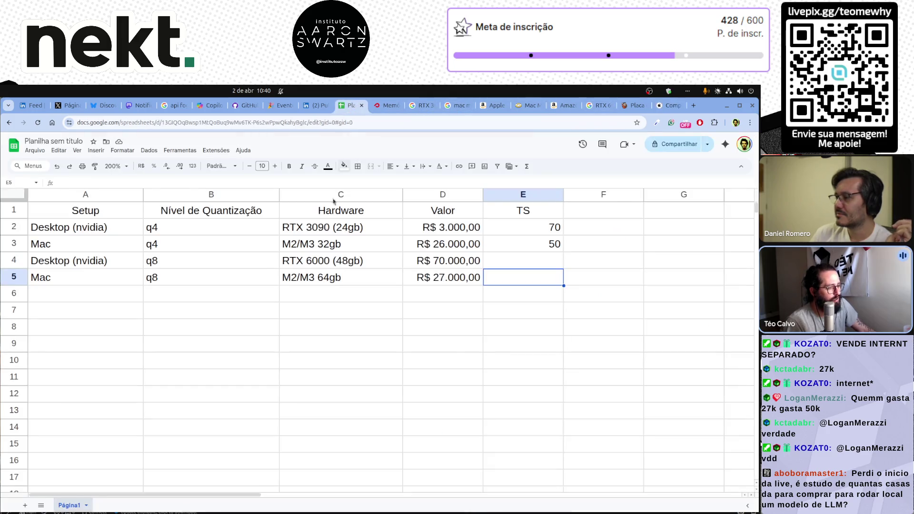
double_click(443, 245)
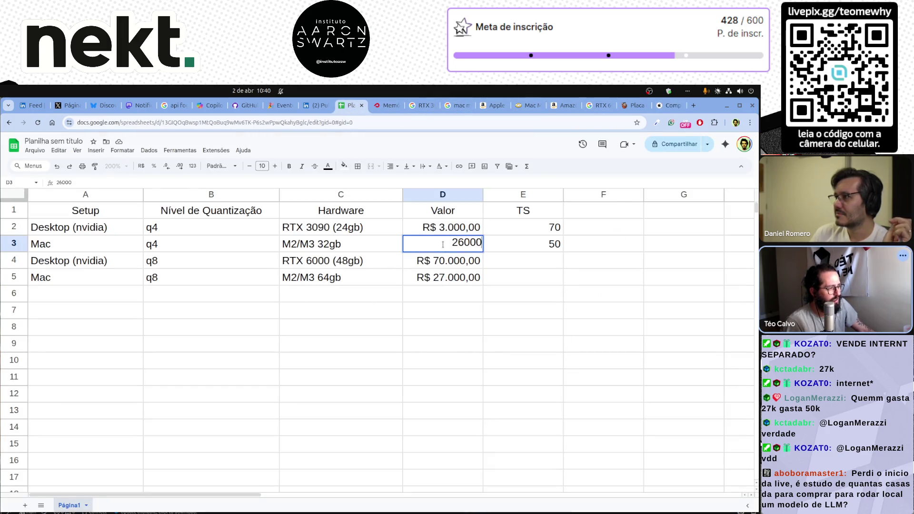
key(BackSpace)
text(4)
key(Return)
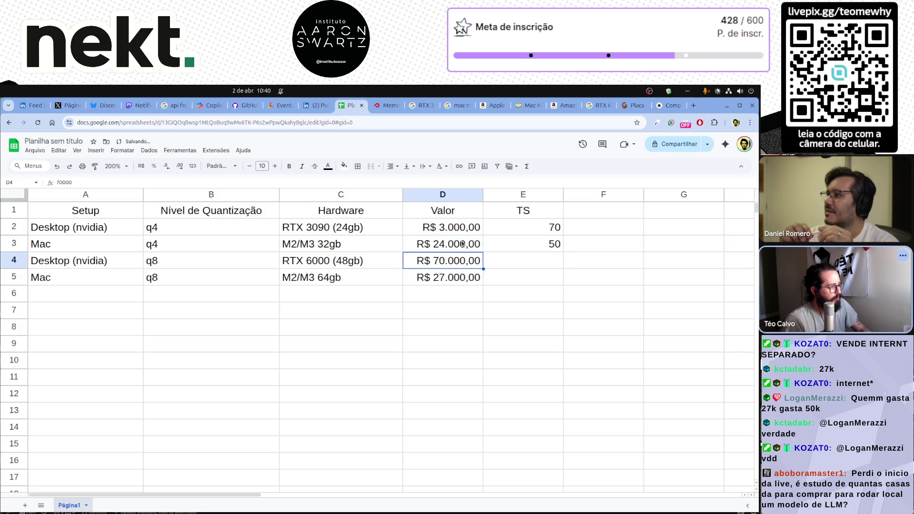
Step: Enter 30 tokens per second in E4 and E5 for both q8 rows
key(Right)
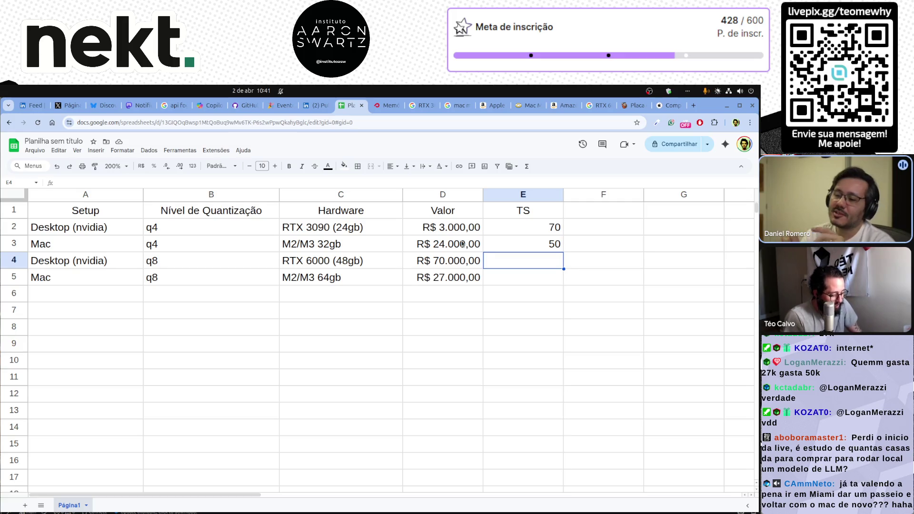
text(30)
key(Return)
text(30)
key(Return)
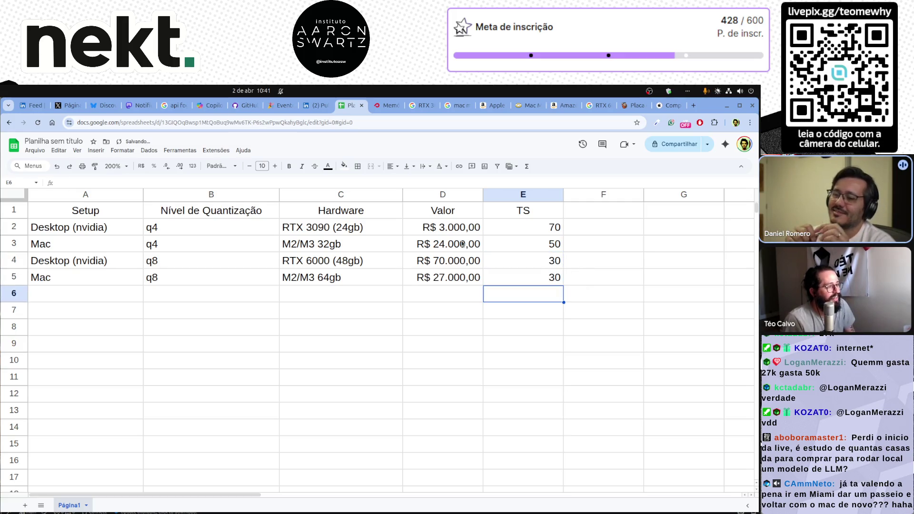
key(Up)
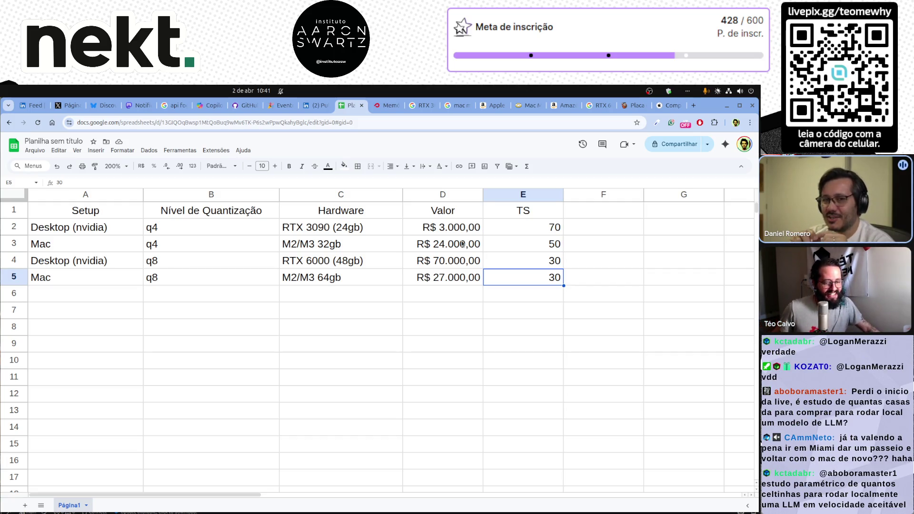
Step: Open the llama.cpp 100k-stars post on LinkedIn and highlight its 200 tok/s claim
click(32, 105)
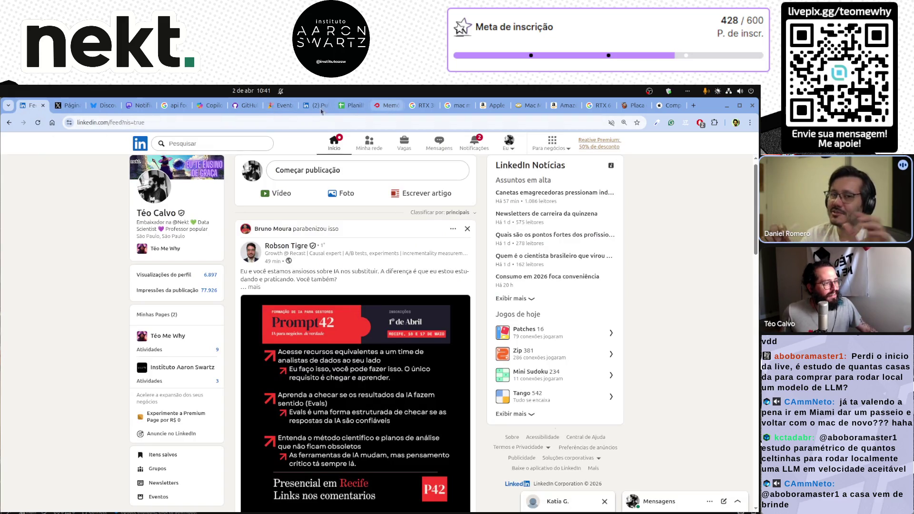
click(303, 110)
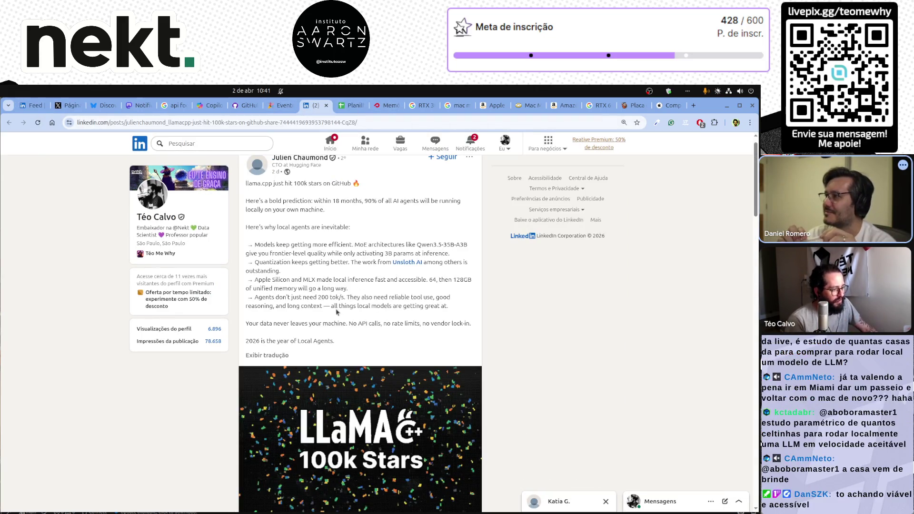
drag(317, 297, 377, 297)
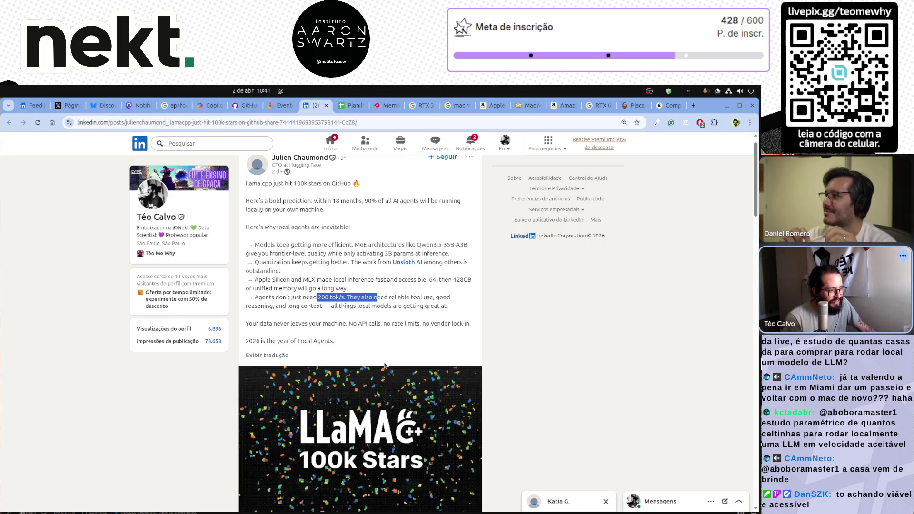
key(ctrl+plus)
key(ctrl+plus)
key(ctrl+plus)
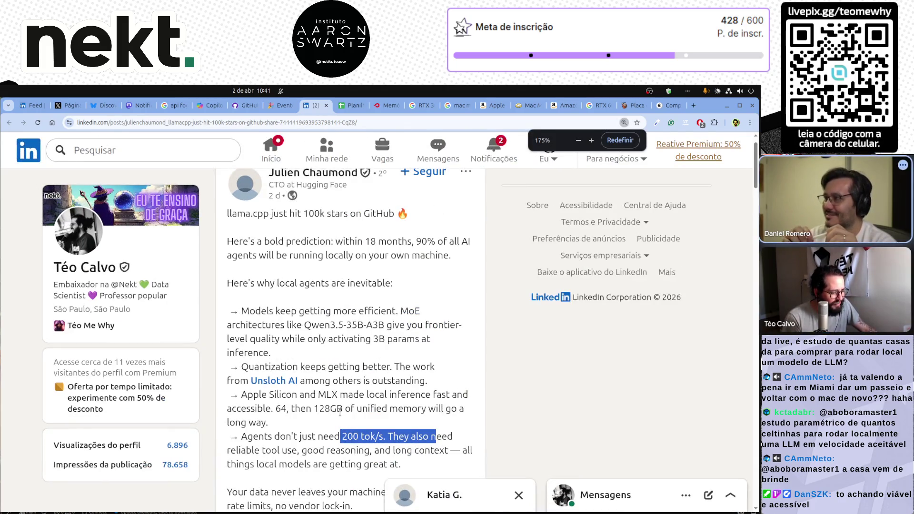
scroll(242, 292, down, 1)
mouse_move(247, 293)
mouse_down()
mouse_move(390, 293)
mouse_move(389, 303)
mouse_up()
click(394, 326)
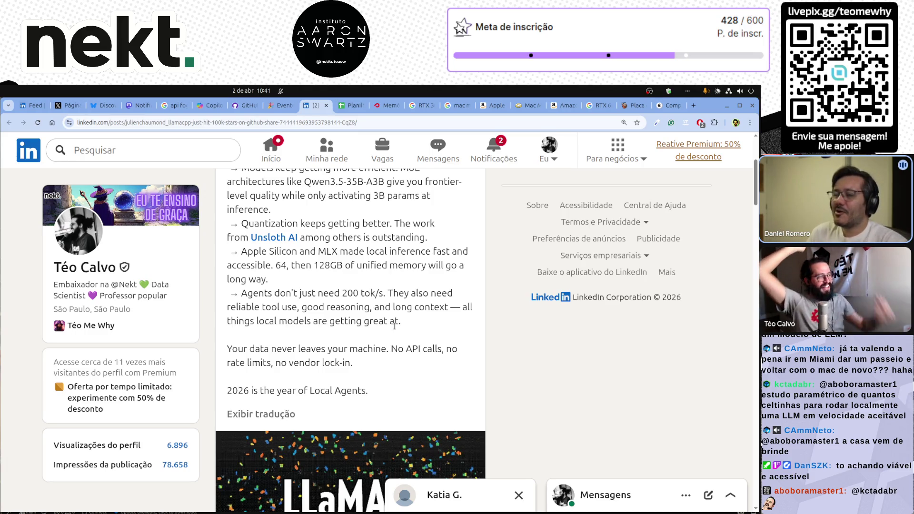
Step: Check the Mac q8 row and cells F4:F5 in the sheet, then return to the Mac mini page
click(671, 103)
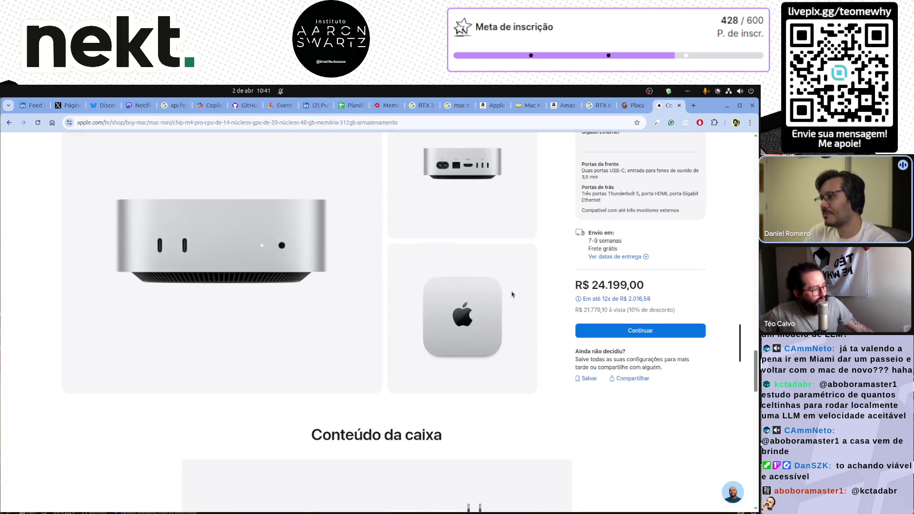
click(352, 105)
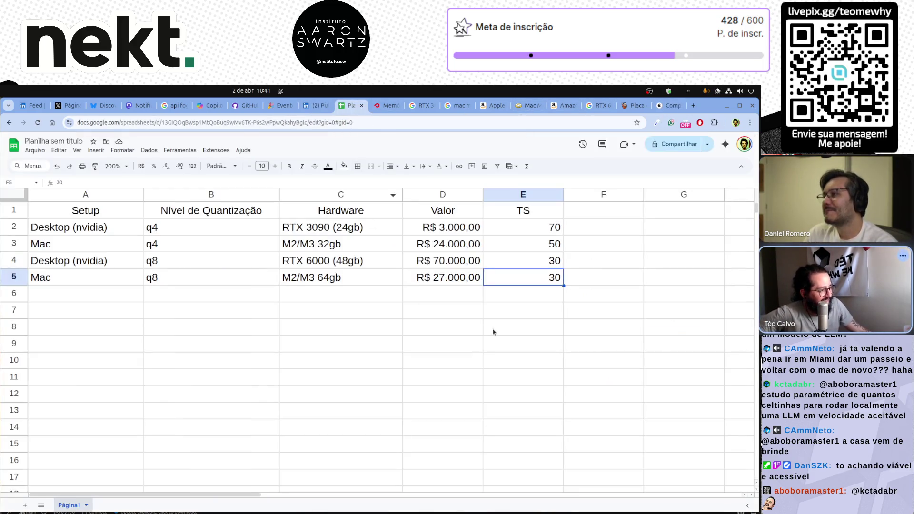
click(511, 312)
click(590, 277)
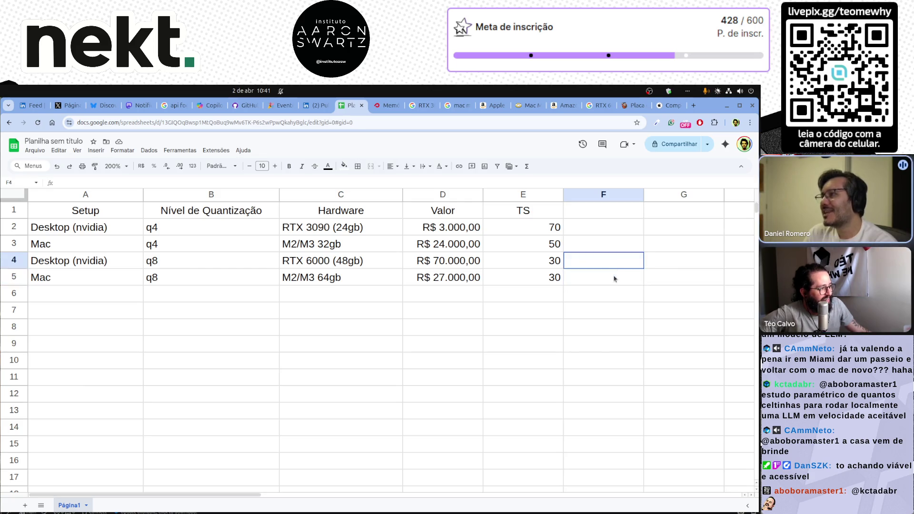
drag(612, 267, 565, 280)
click(607, 261)
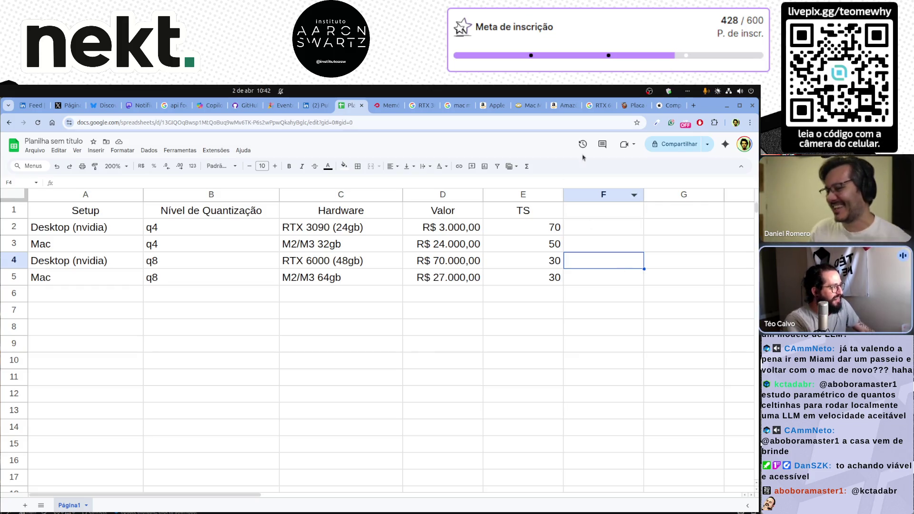
click(664, 105)
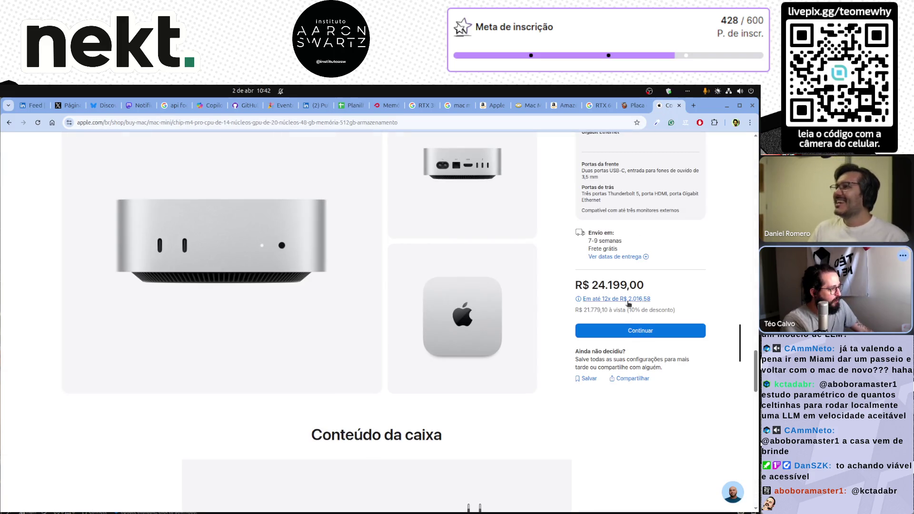
Step: Scroll to the top of the Mac mini page and show the Mac menu listing Mac Studio
scroll(628, 303, up, 15)
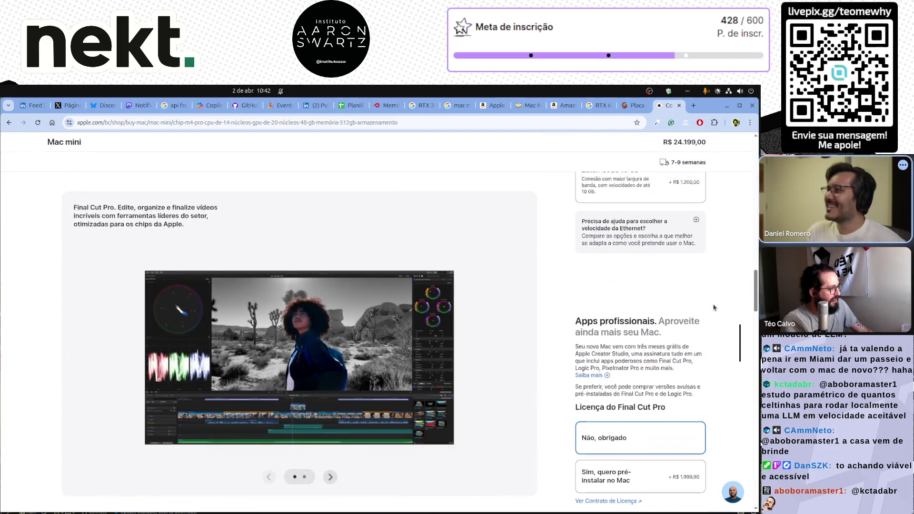
scroll(713, 308, up, 10)
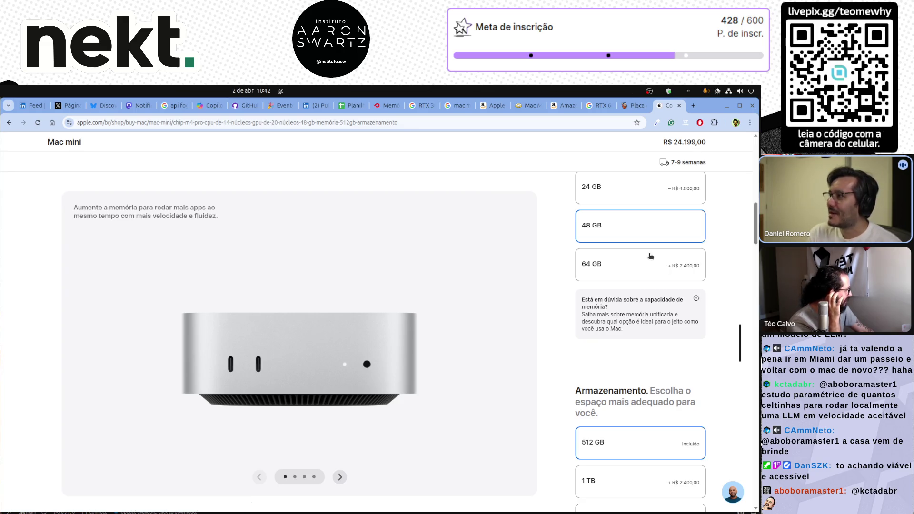
scroll(650, 256, up, 6)
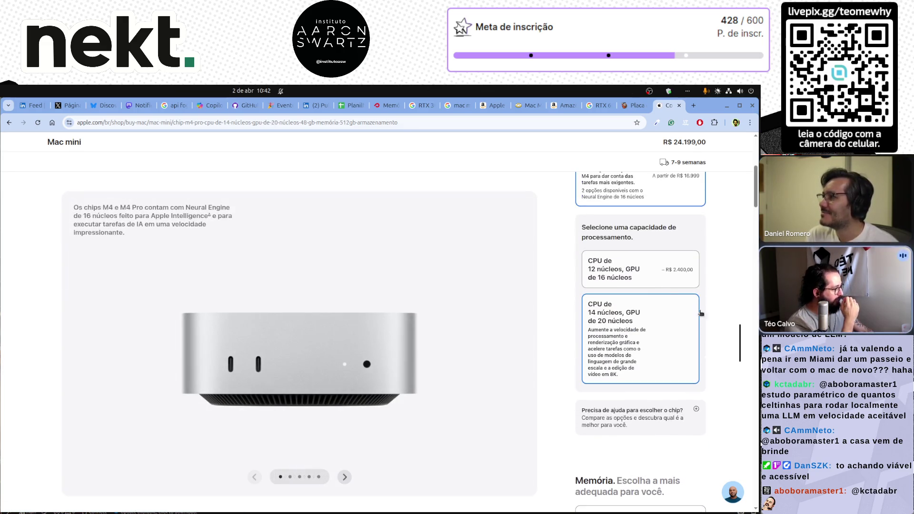
scroll(659, 309, up, 3)
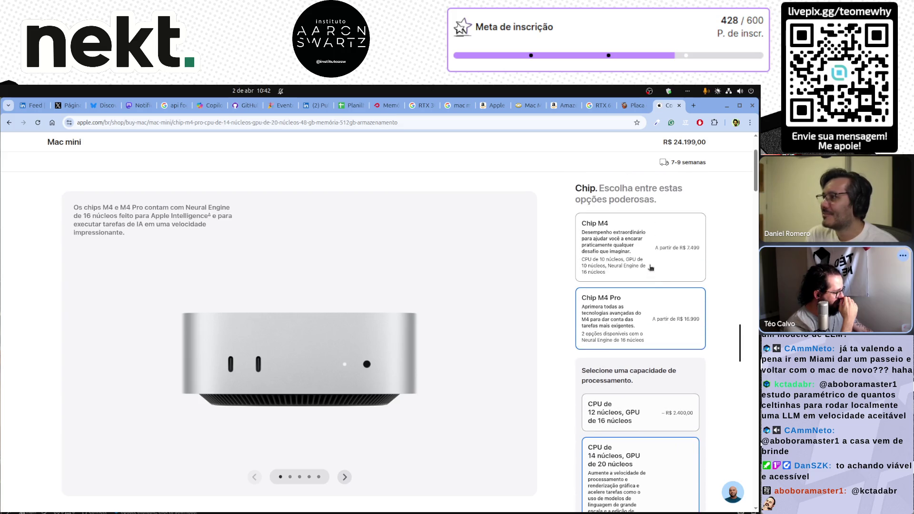
scroll(654, 251, up, 3)
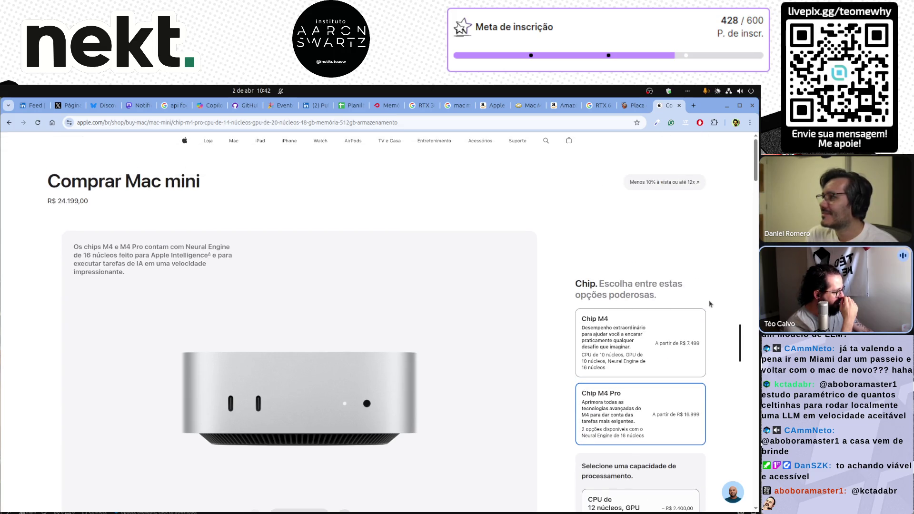
scroll(640, 263, down, 3)
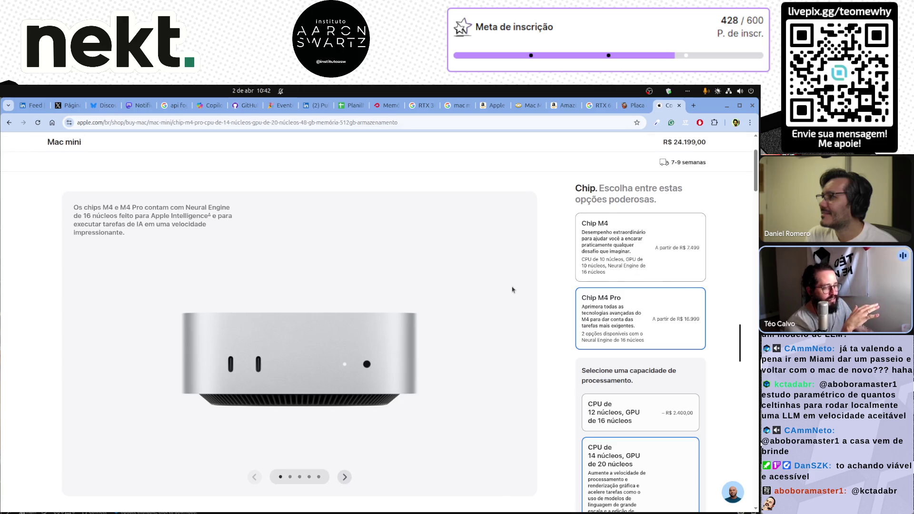
scroll(523, 301, up, 2)
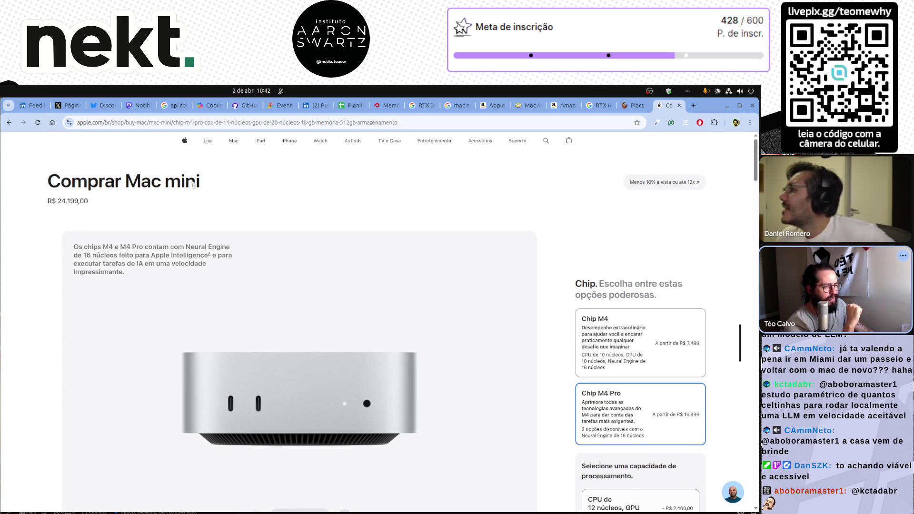
mouse_move(234, 143)
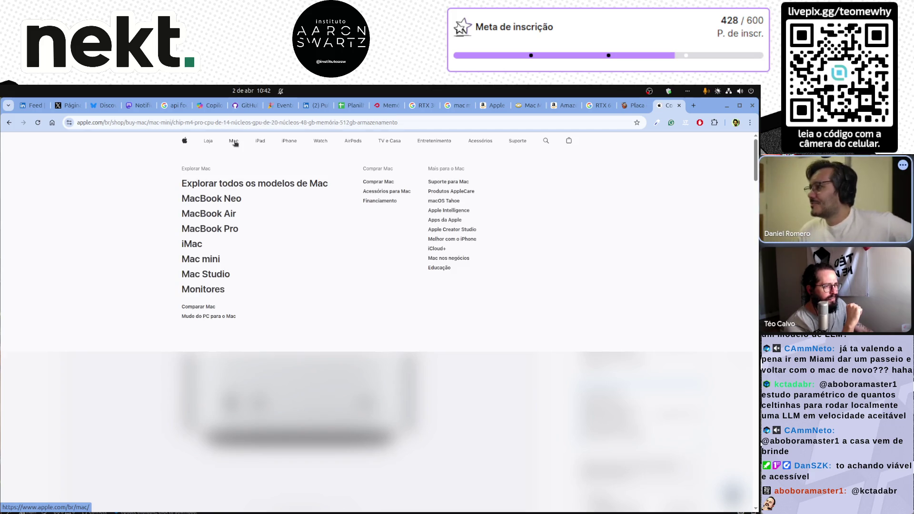
Step: Open the Mac Studio purchase page and compare the M3 Ultra and M4 Max chips
click(206, 276)
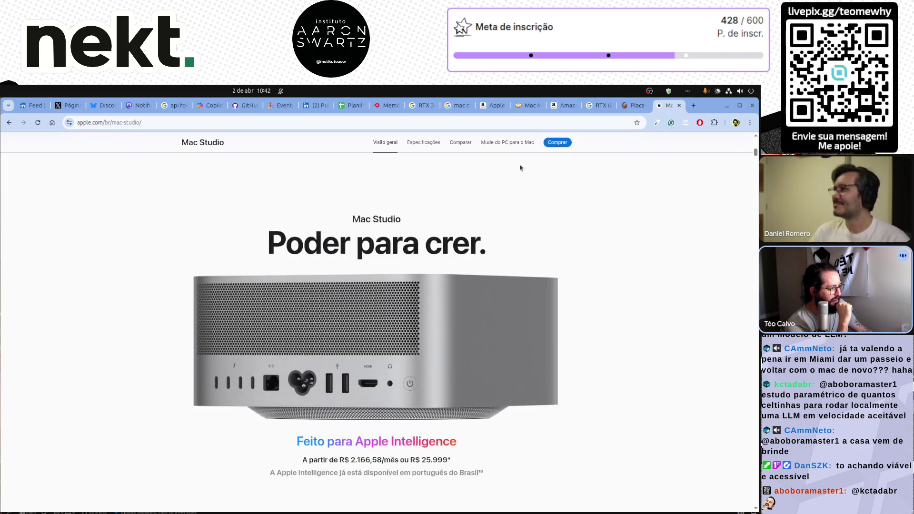
click(555, 146)
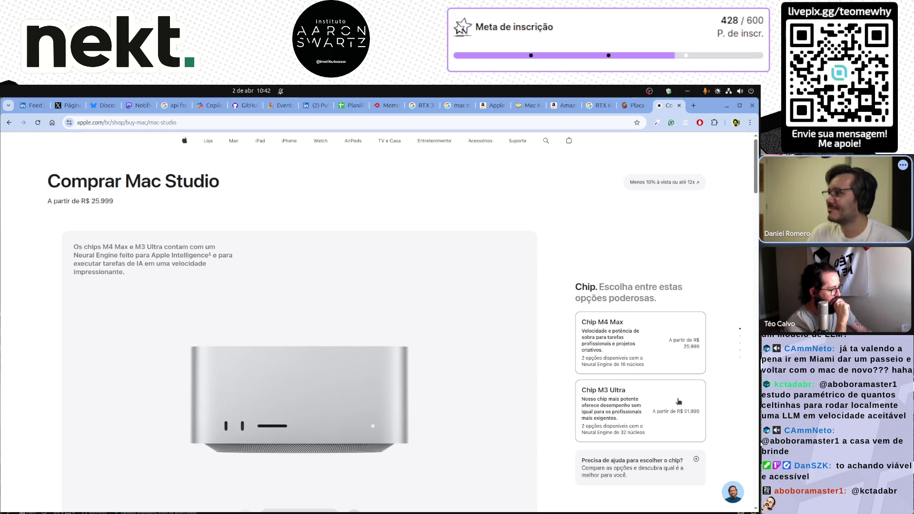
click(678, 402)
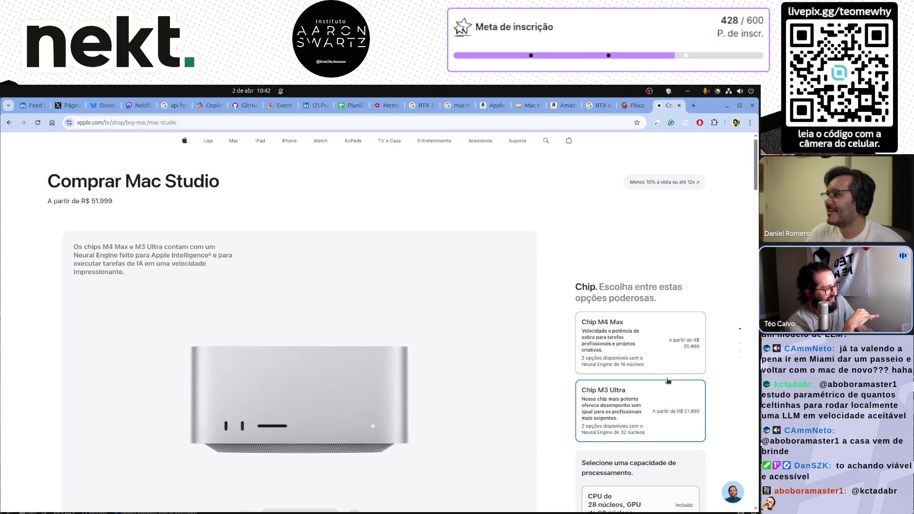
click(668, 354)
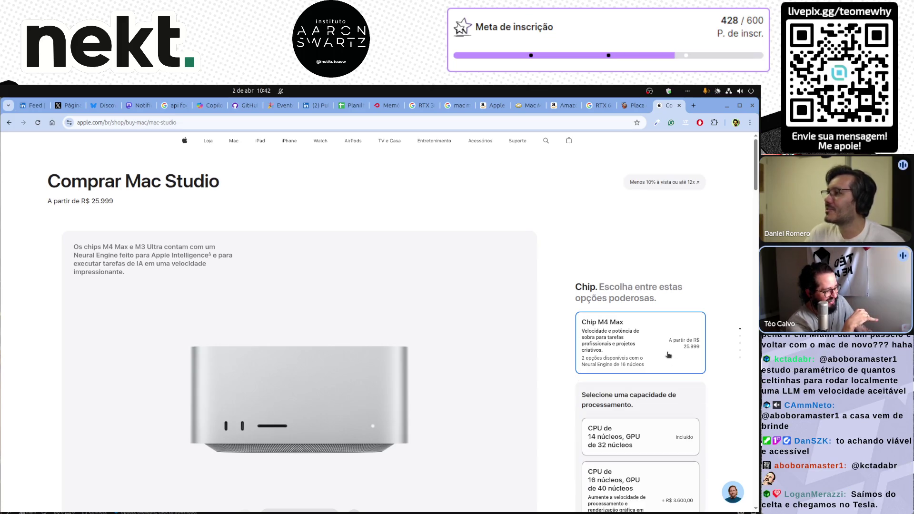
scroll(738, 359, down, 3)
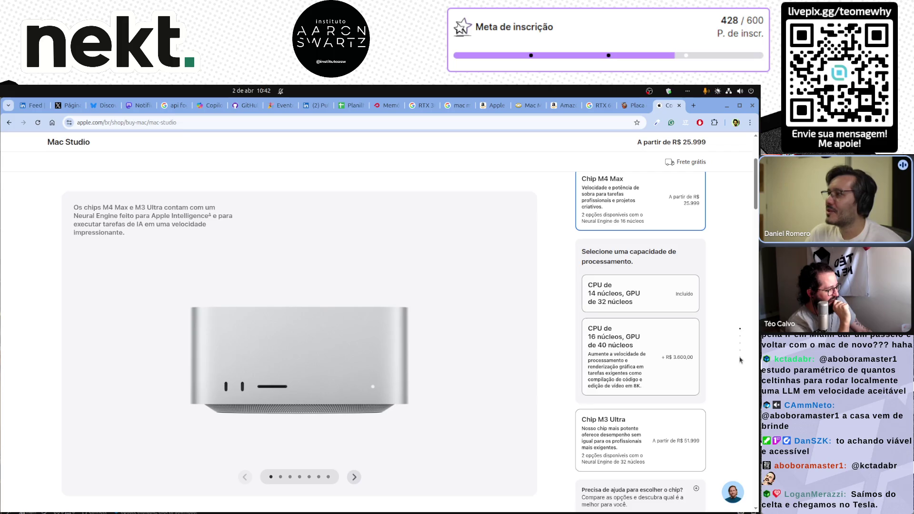
Step: Price M3 Ultra with 32-core CPU, 80-core GPU and 256 GB, then reselect M4 Max
click(656, 442)
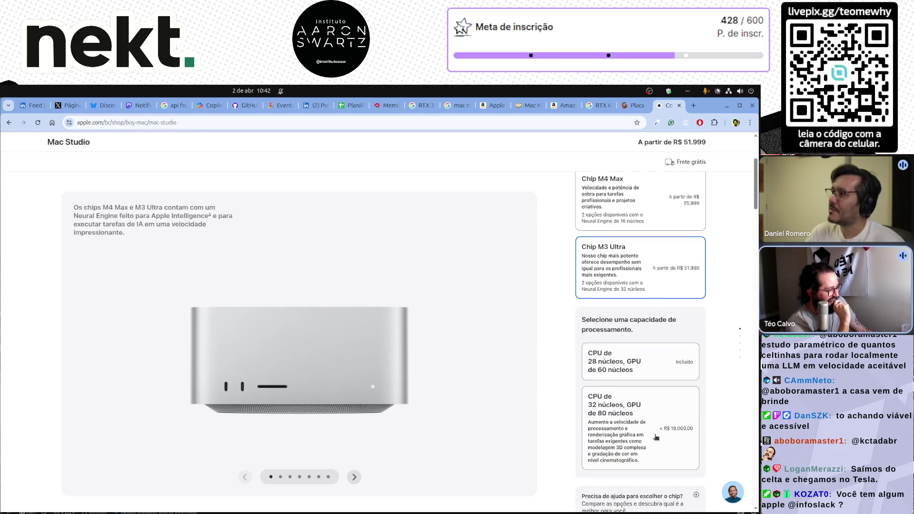
click(656, 437)
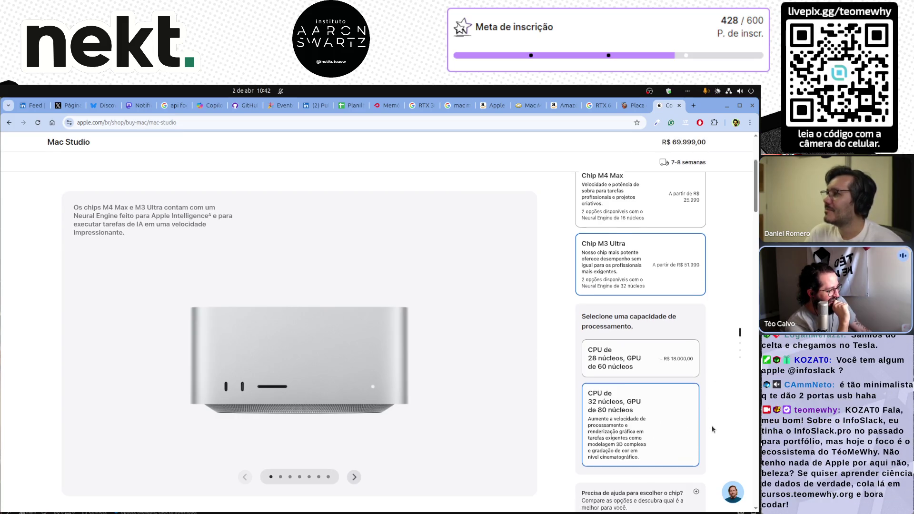
scroll(712, 429, down, 2)
scroll(712, 350, down, 5)
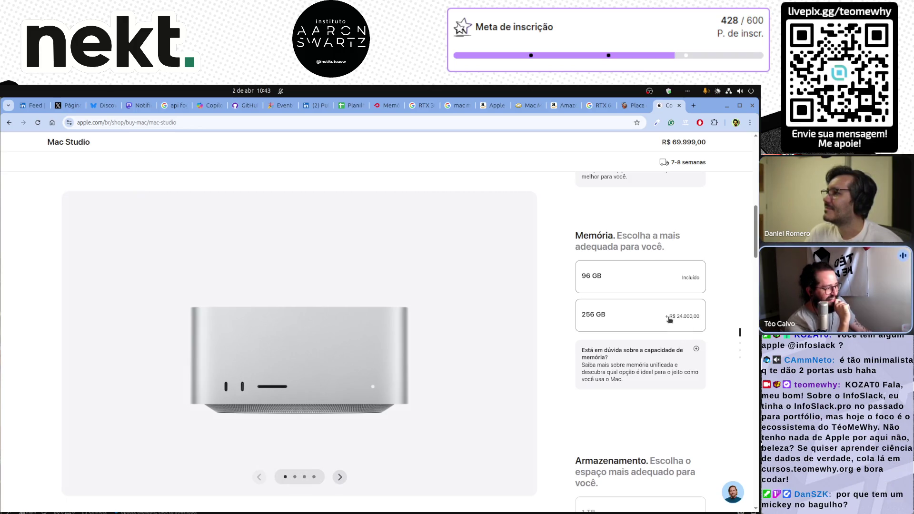
click(669, 319)
scroll(714, 380, down, 2)
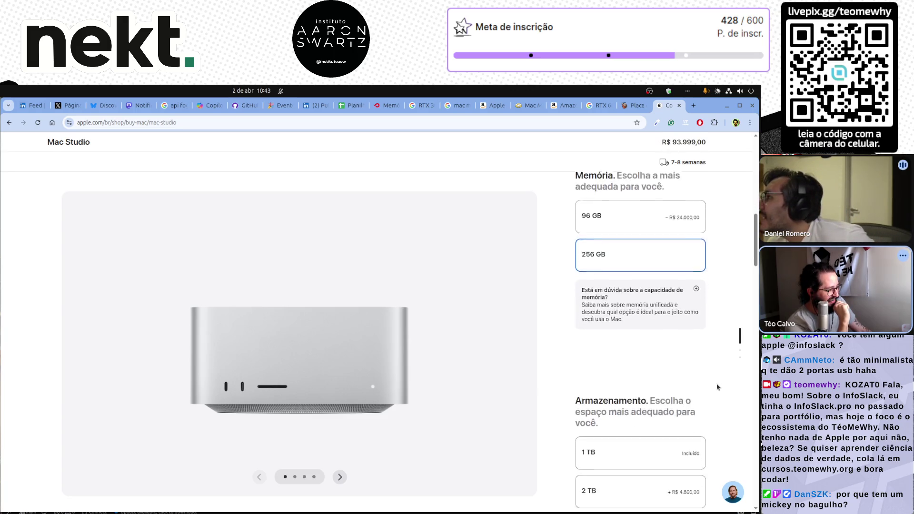
scroll(717, 387, up, 10)
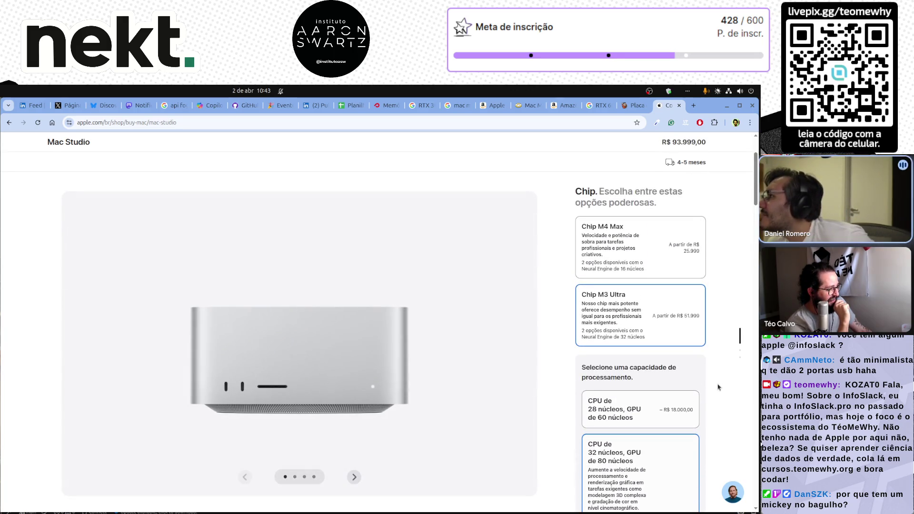
click(699, 333)
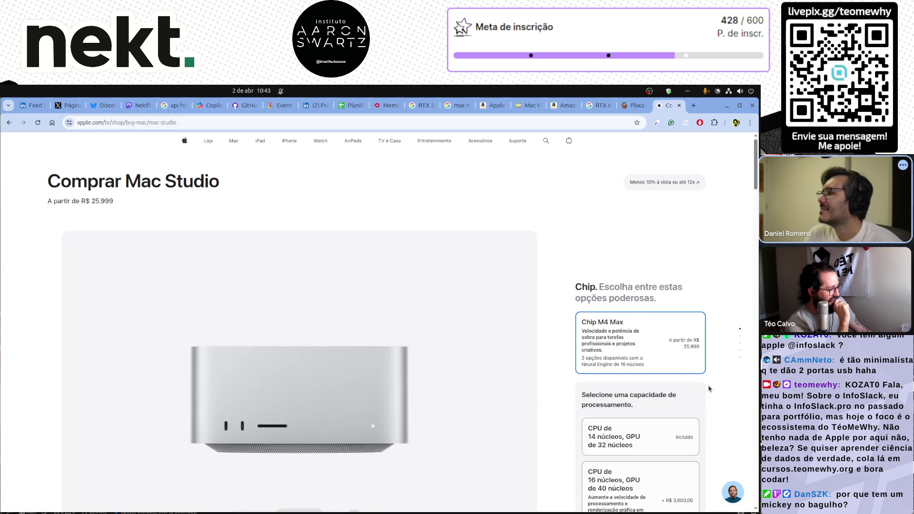
Step: Select the Mac Studio's 16-core CPU, 40-core GPU option
scroll(713, 390, down, 2)
scroll(713, 391, down, 1)
click(648, 370)
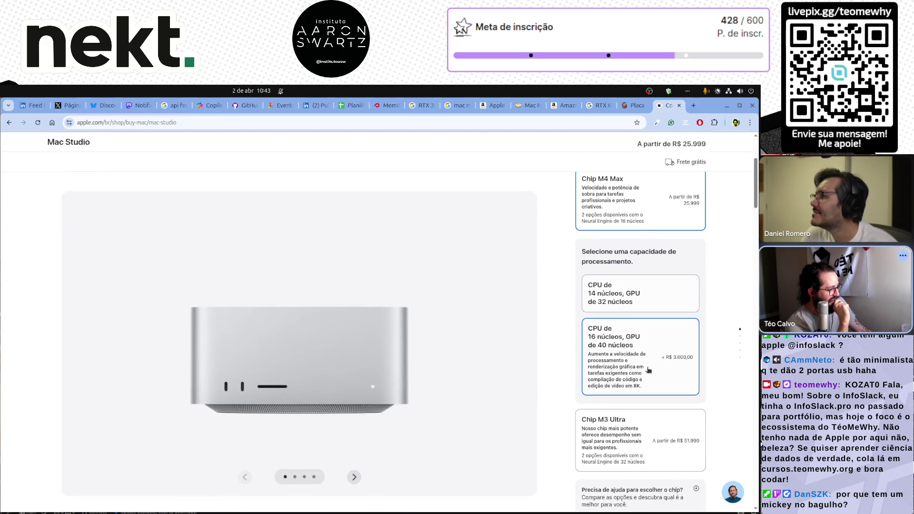
scroll(733, 383, down, 7)
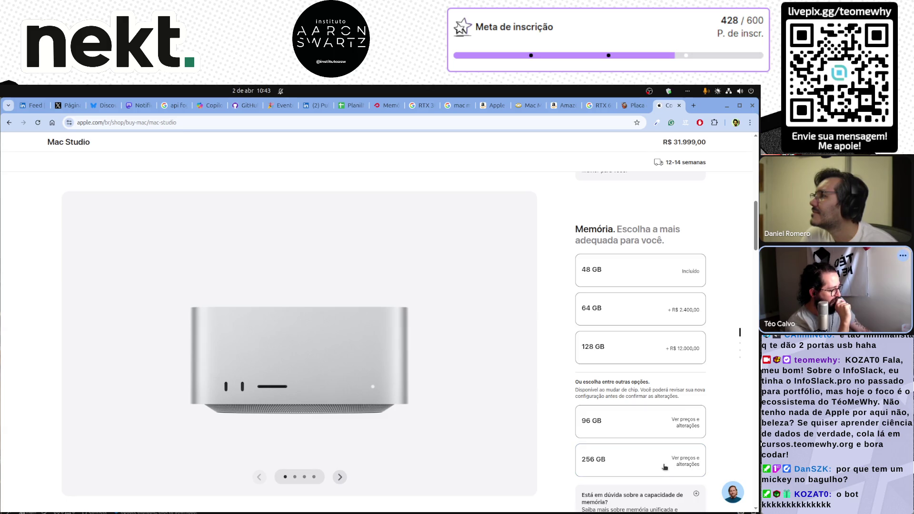
scroll(711, 427, down, 5)
scroll(712, 426, up, 15)
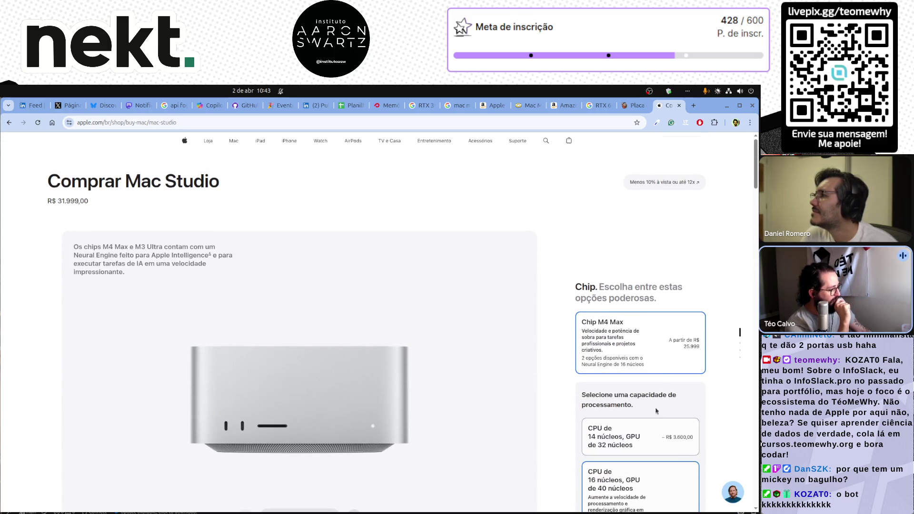
scroll(665, 367, down, 3)
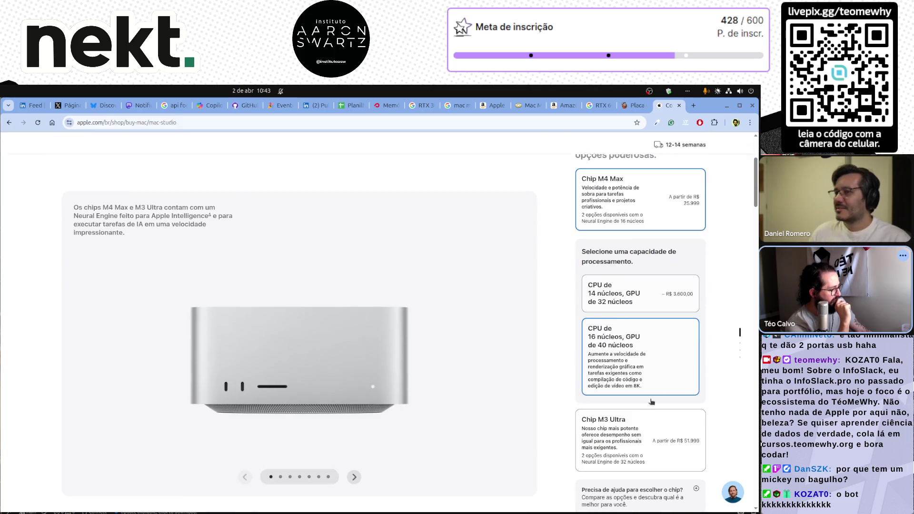
Step: Choose M3 Ultra 32-core CPU, 80-core GPU, 256 GB memory and 1 TB storage
click(659, 428)
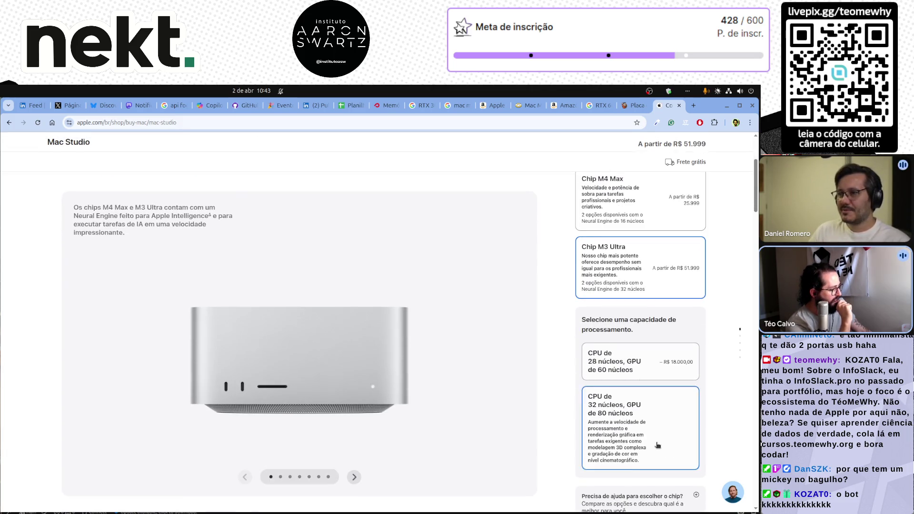
click(657, 445)
scroll(712, 379, down, 5)
scroll(712, 379, up, 1)
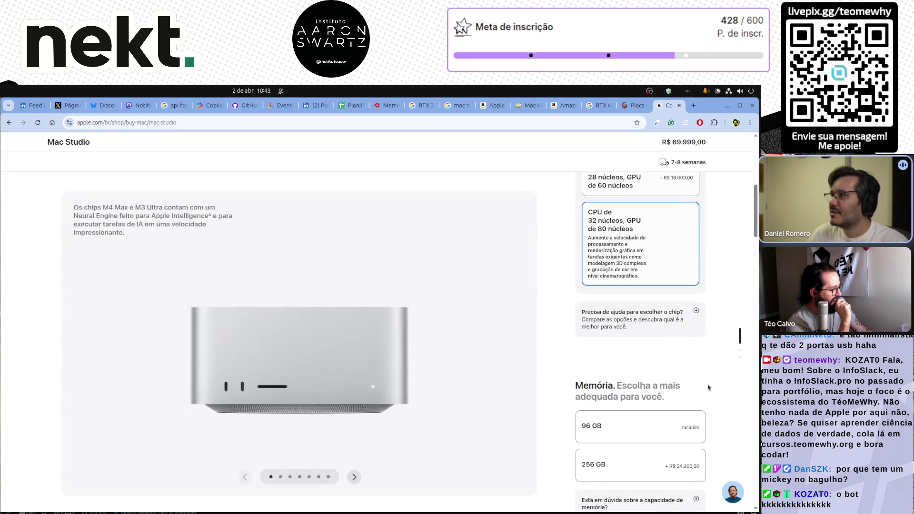
click(642, 476)
scroll(553, 360, down, 6)
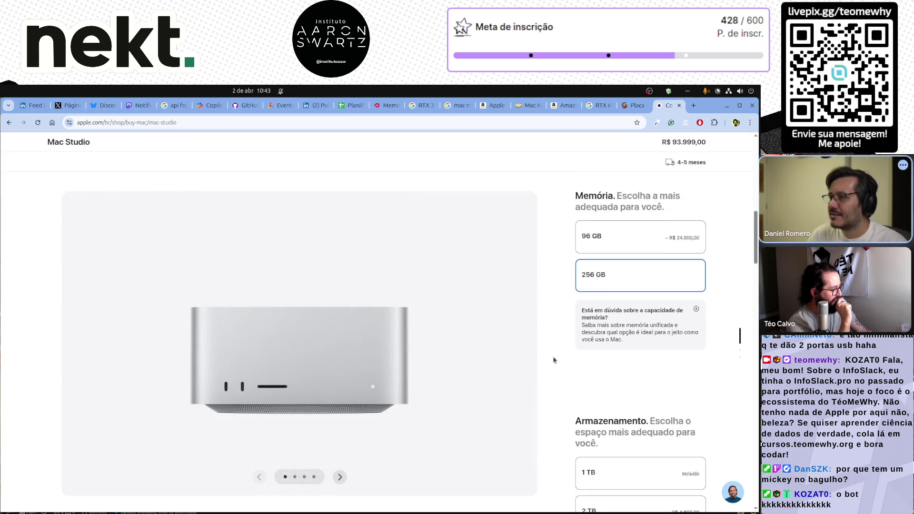
click(662, 327)
scroll(661, 327, down, 6)
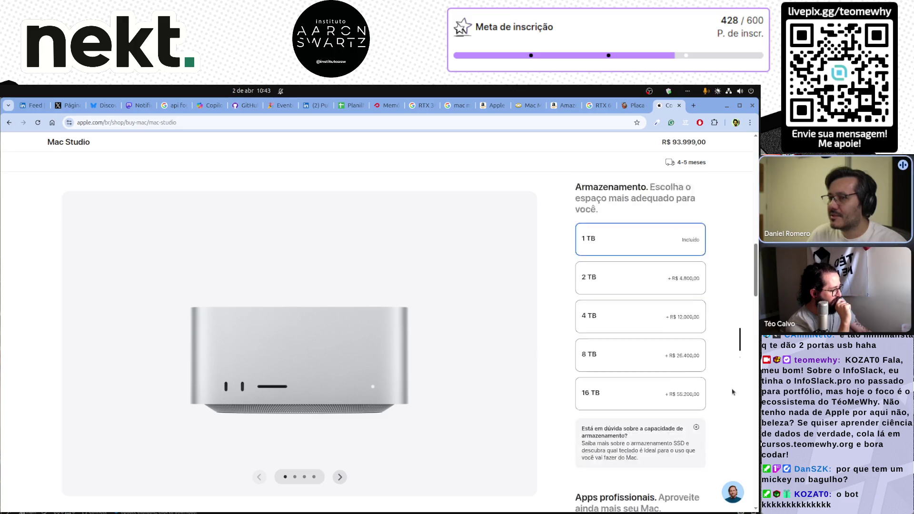
Step: Decline the pre-installed Final Cut Pro and Logic Pro licences for the Mac Studio
click(633, 378)
scroll(633, 378, down, 2)
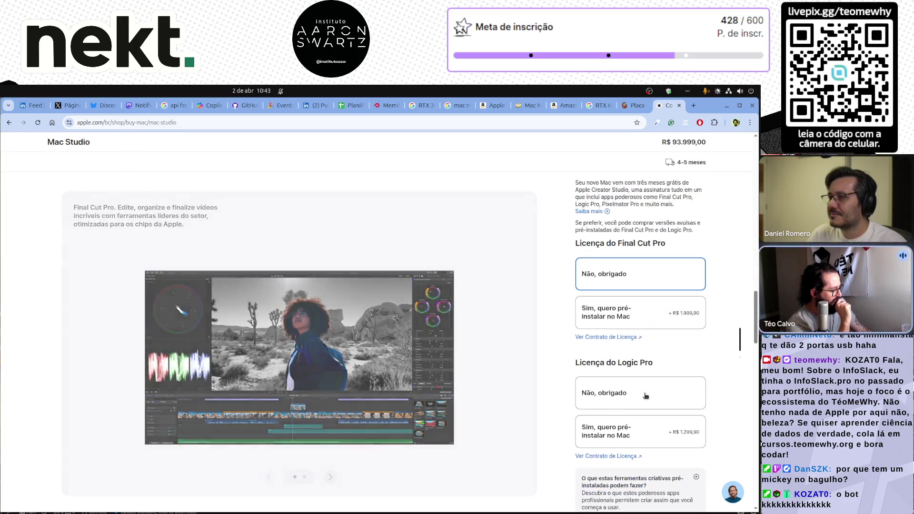
click(637, 388)
Step: Review the M3 Ultra Mac Studio total of R$ 93.999,00, then return to the page top
scroll(642, 393, down, 5)
scroll(646, 398, down, 2)
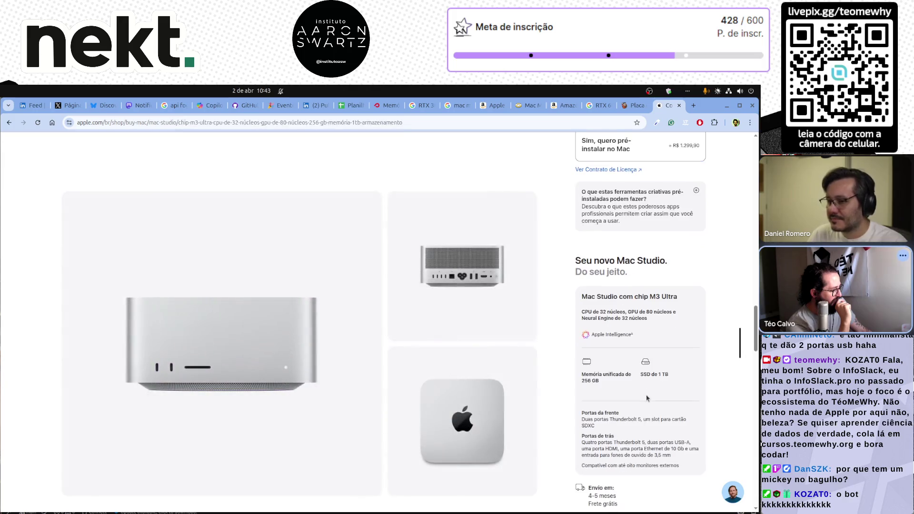
scroll(646, 398, down, 5)
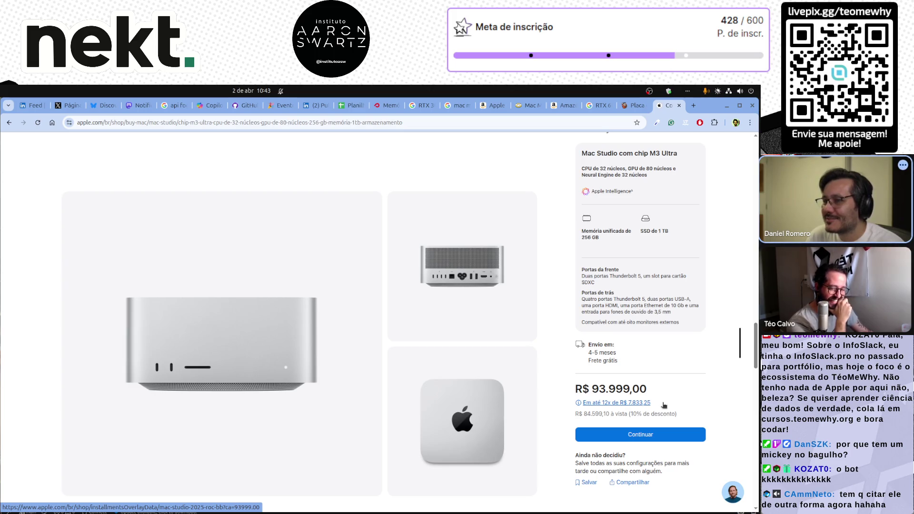
scroll(664, 405, down, 10)
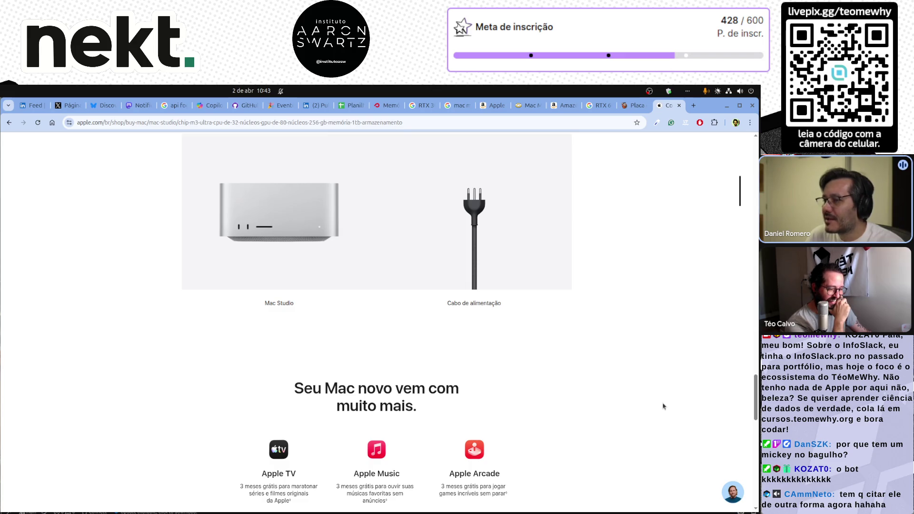
scroll(663, 406, down, 15)
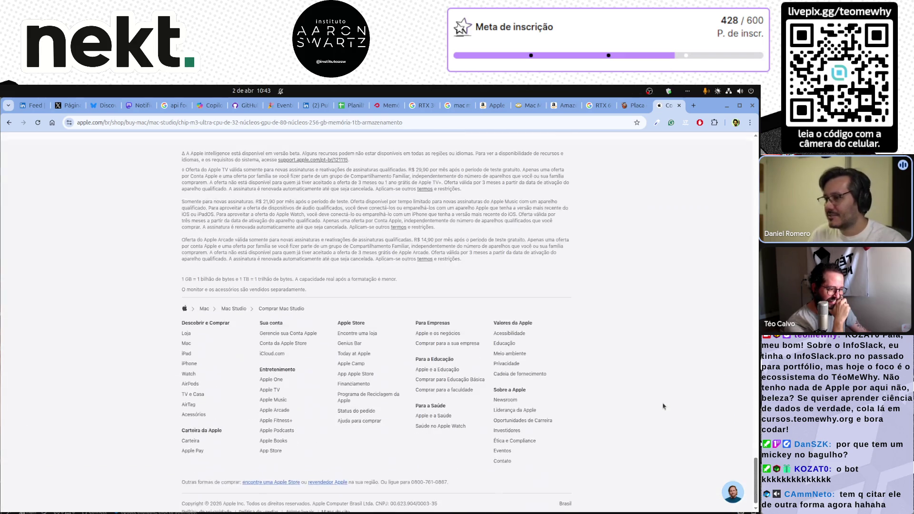
scroll(664, 406, up, 15)
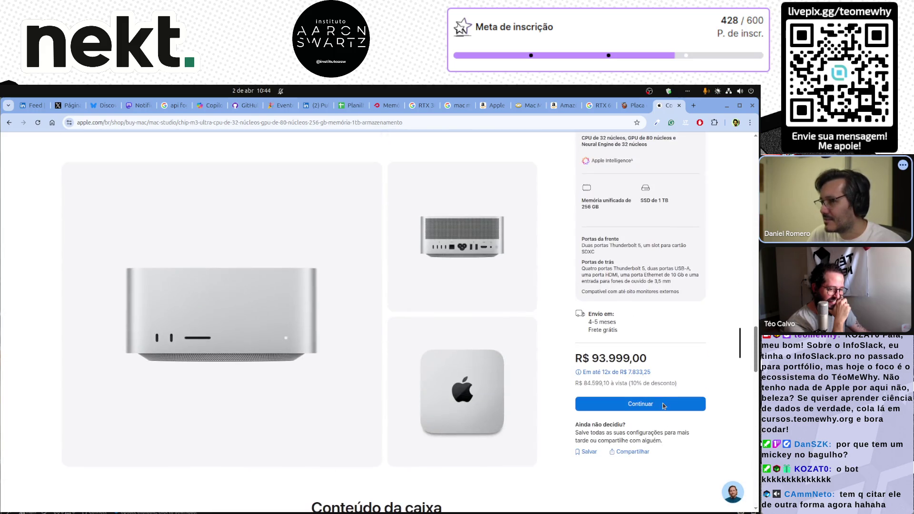
scroll(665, 406, up, 2)
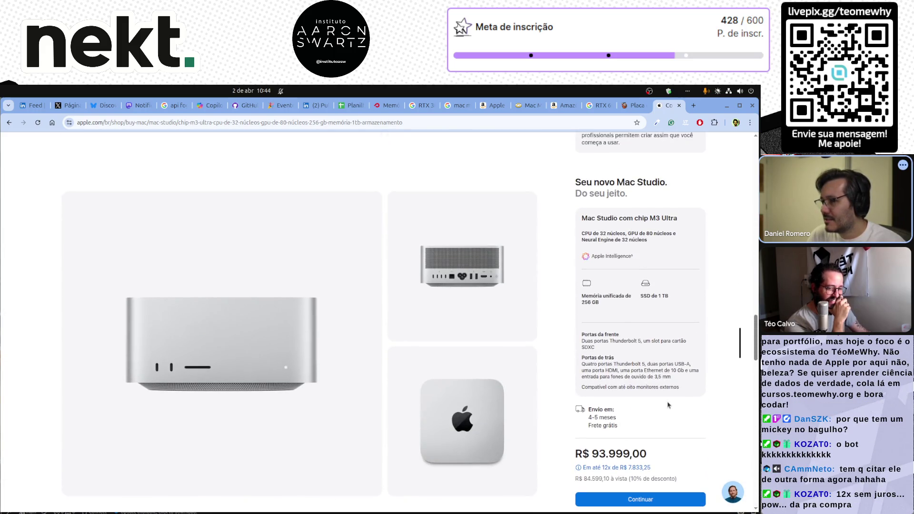
scroll(704, 402, down, 2)
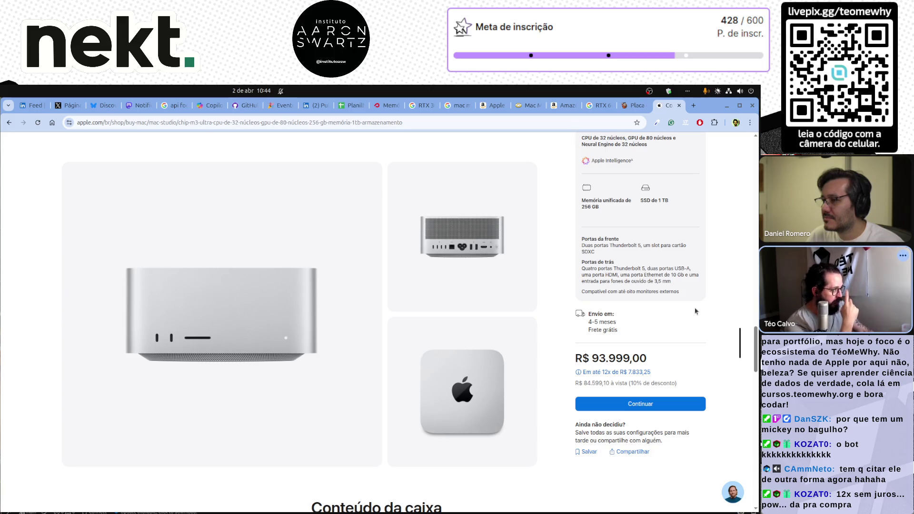
scroll(737, 296, up, 15)
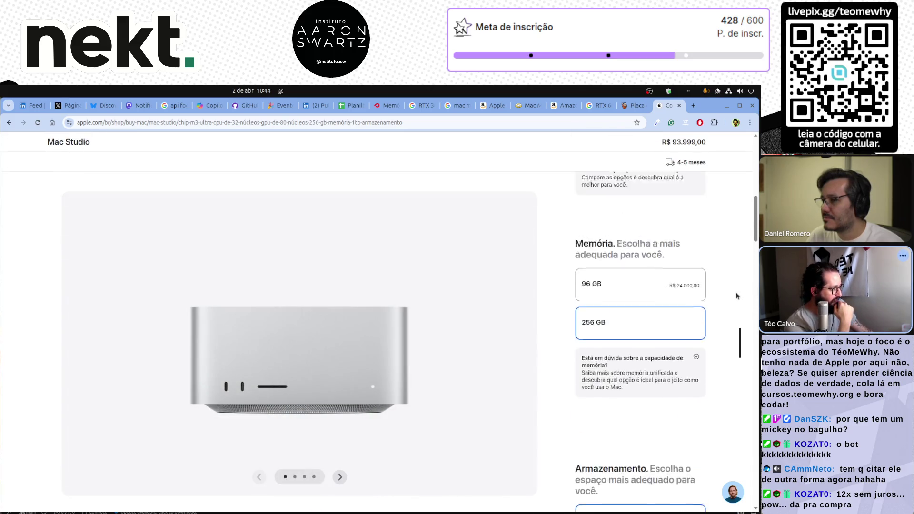
scroll(736, 296, up, 2)
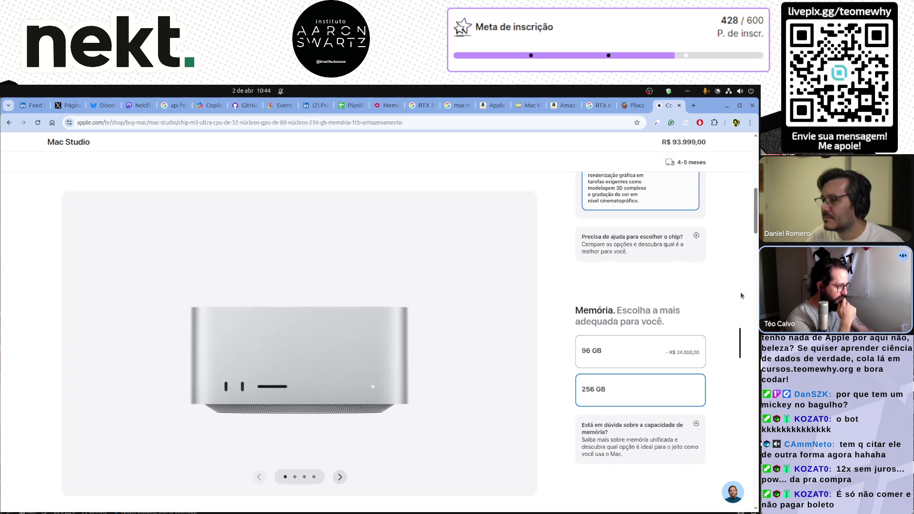
scroll(733, 294, up, 5)
scroll(724, 289, up, 5)
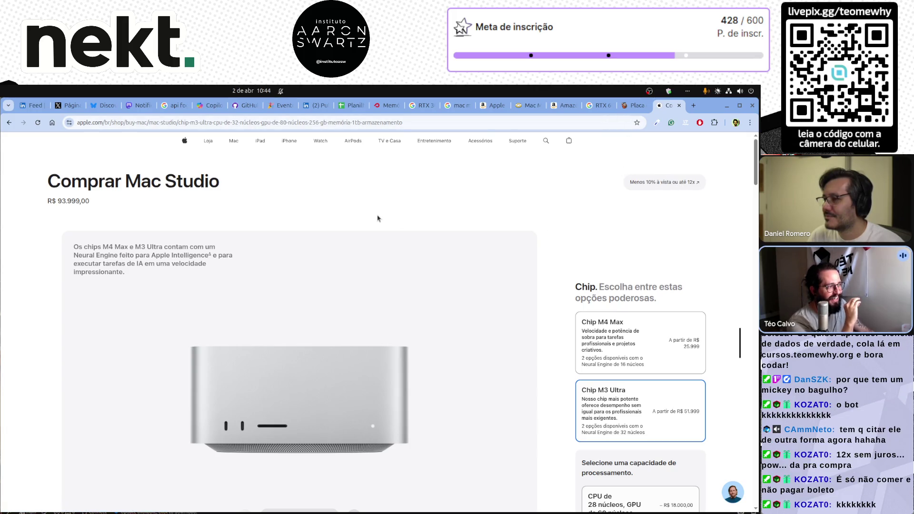
Step: Go from the Mac overview lineup to the Mac Studio product page
click(233, 140)
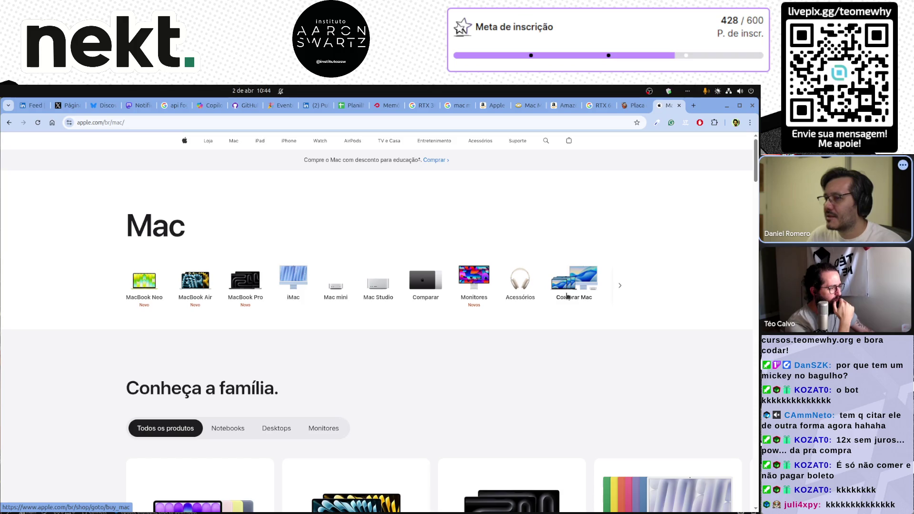
click(620, 286)
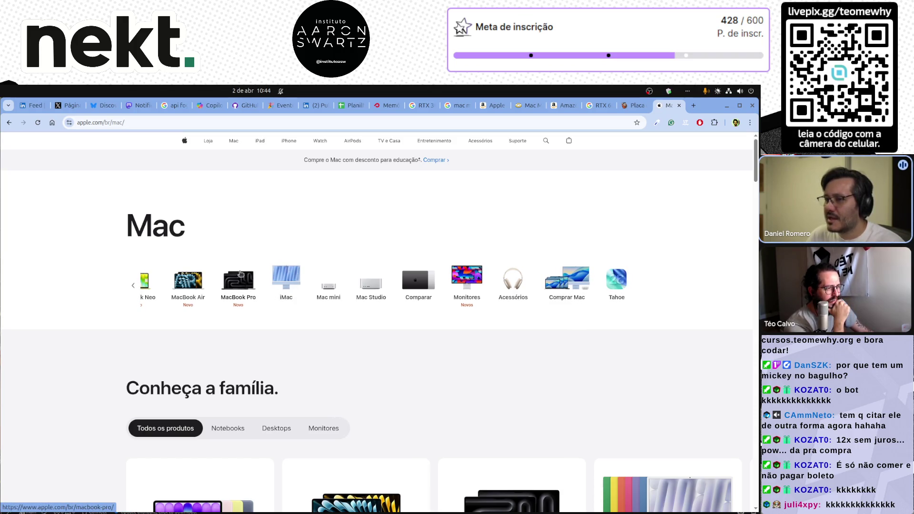
click(371, 288)
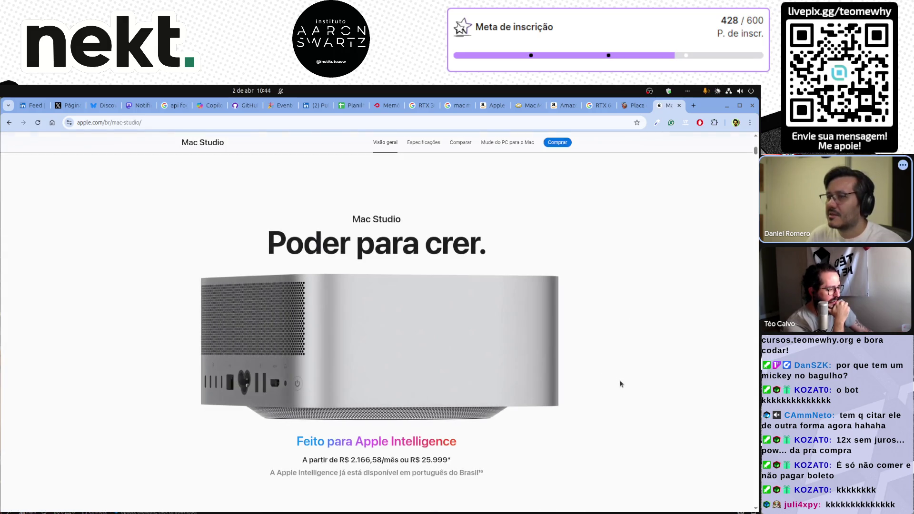
Step: Browse the Mac Studio page, from R$ 25.999, and open its Comprar purchase page
scroll(706, 331, down, 5)
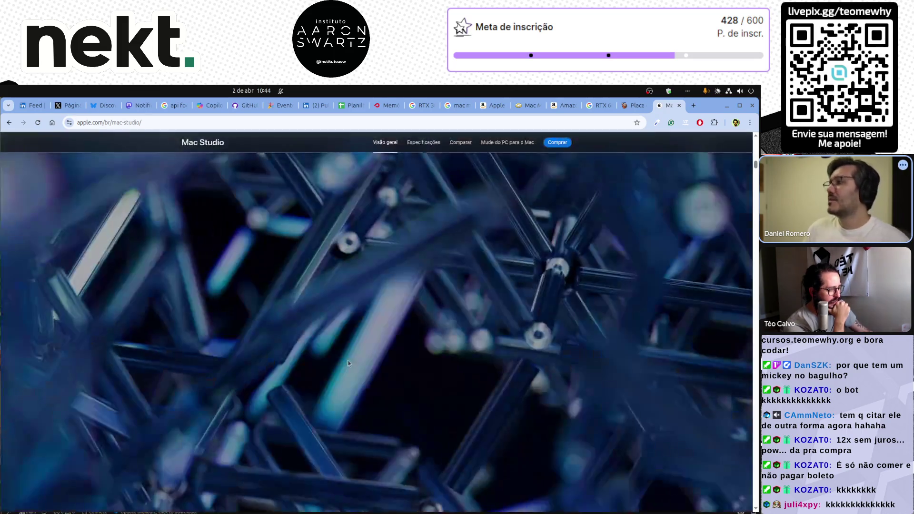
scroll(348, 363, up, 5)
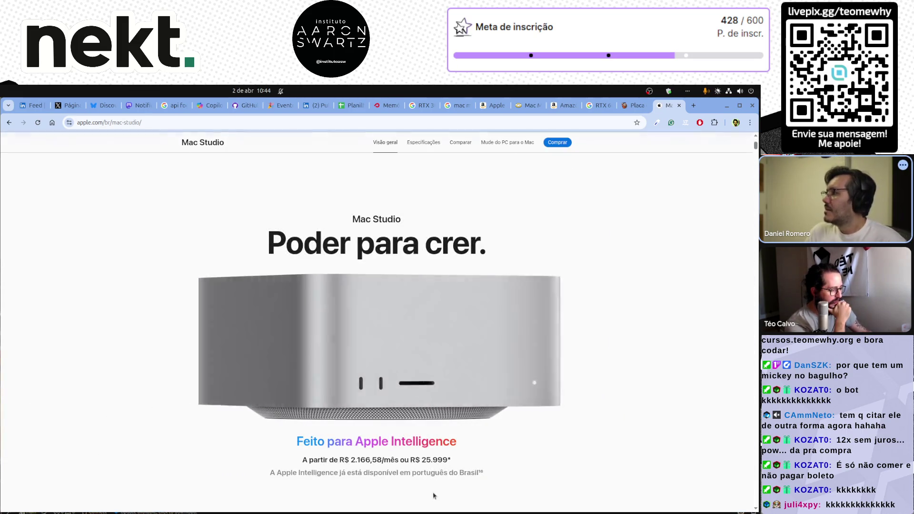
scroll(381, 324, down, 3)
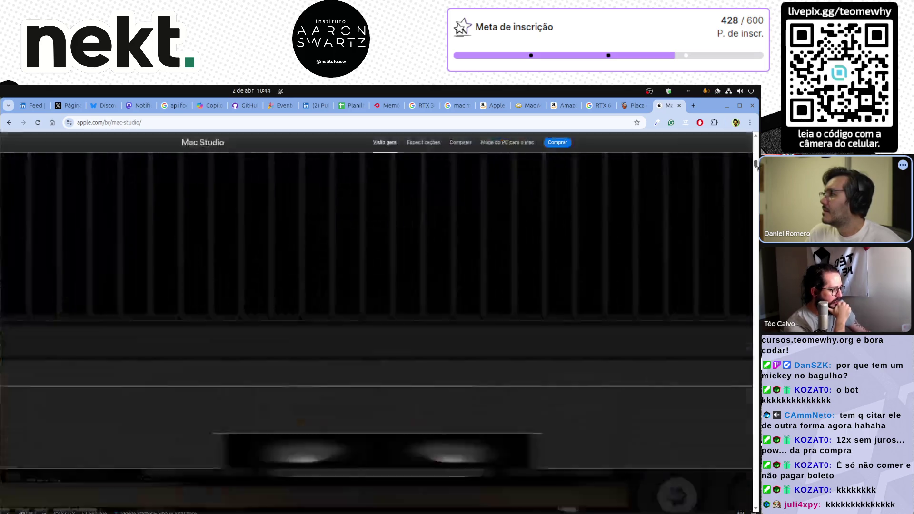
scroll(376, 322, down, 5)
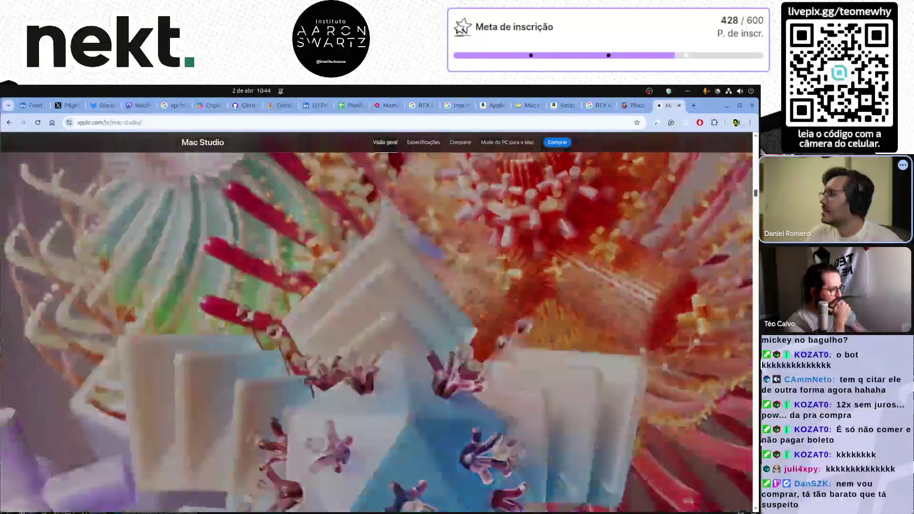
scroll(377, 323, down, 10)
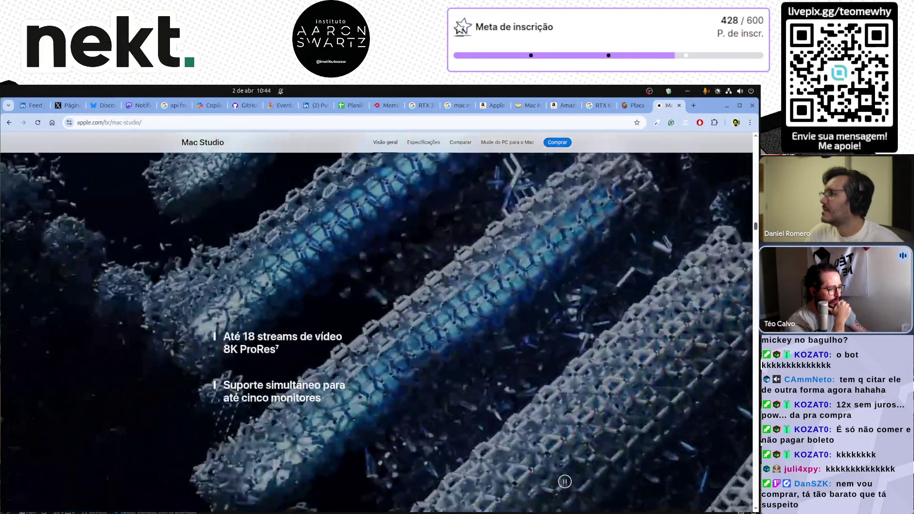
drag(755, 226, 750, 141)
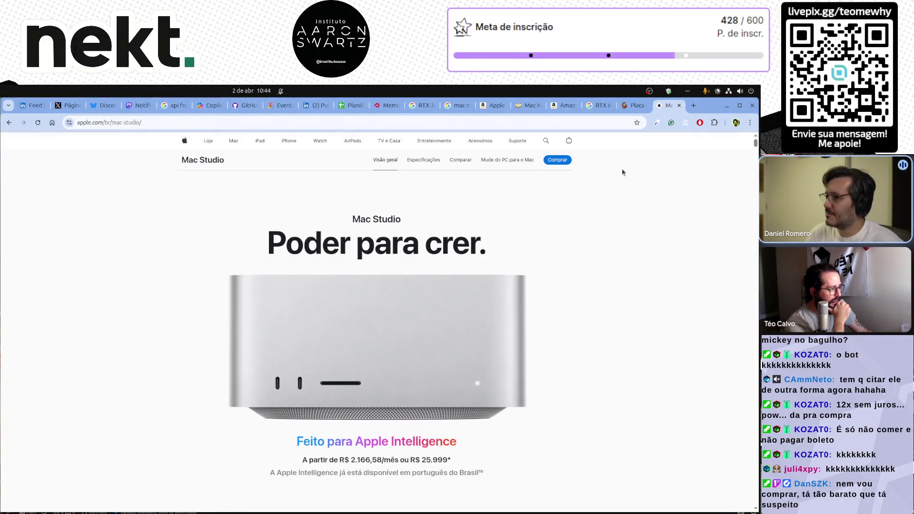
click(561, 160)
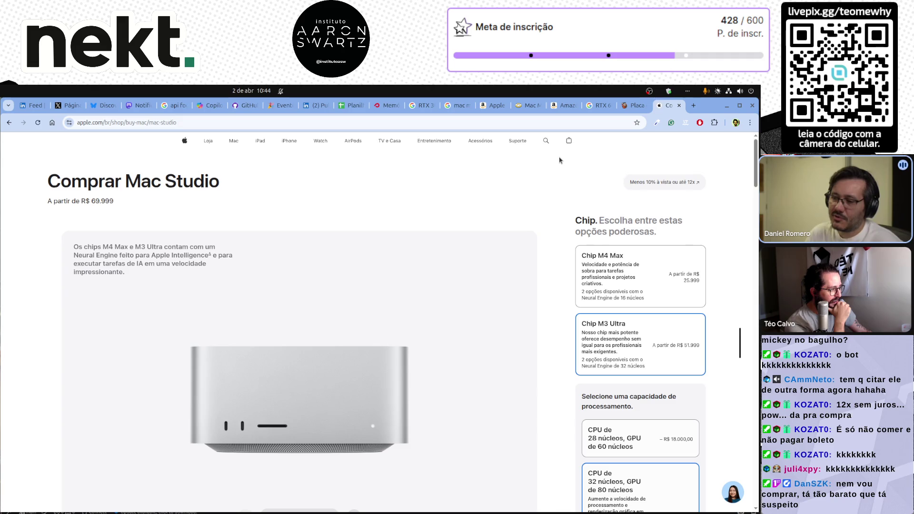
Step: Pick the M3 Ultra chip, check the R$ 93.999,00 configuration, and return to the comparison spreadsheet
click(659, 347)
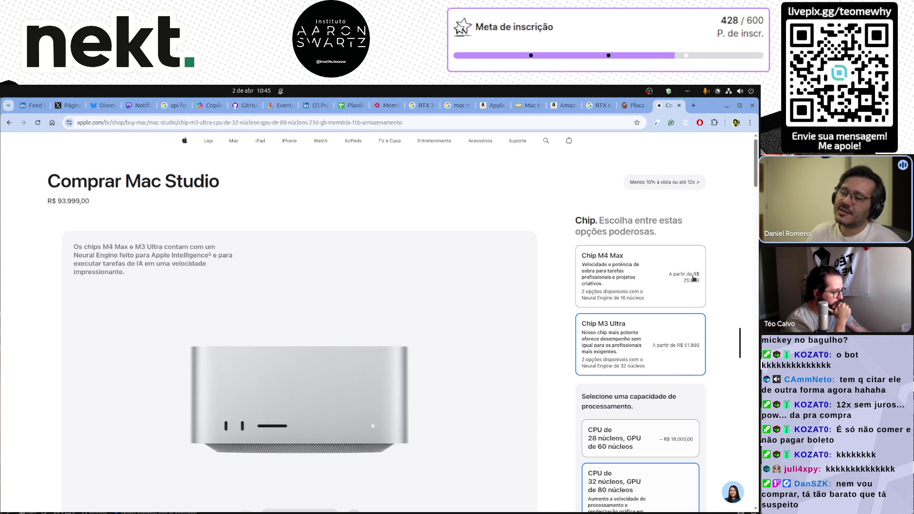
scroll(718, 339, down, 10)
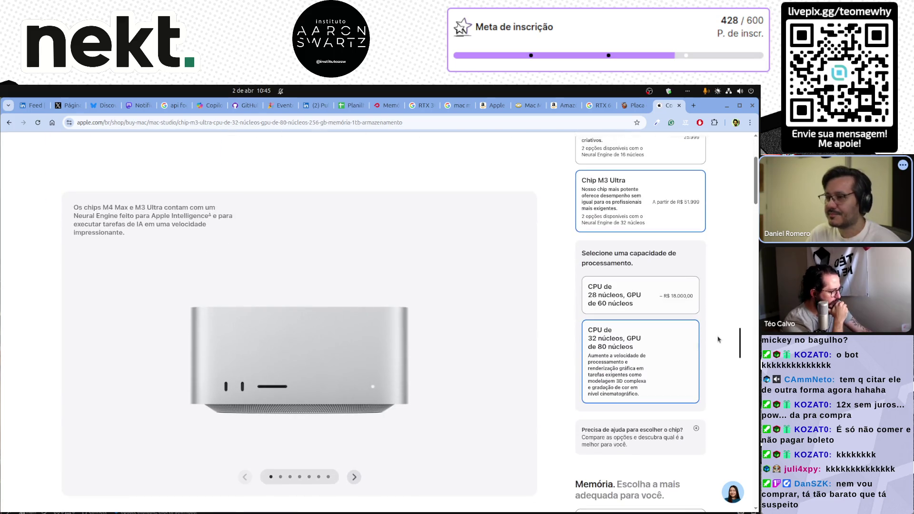
scroll(719, 339, down, 10)
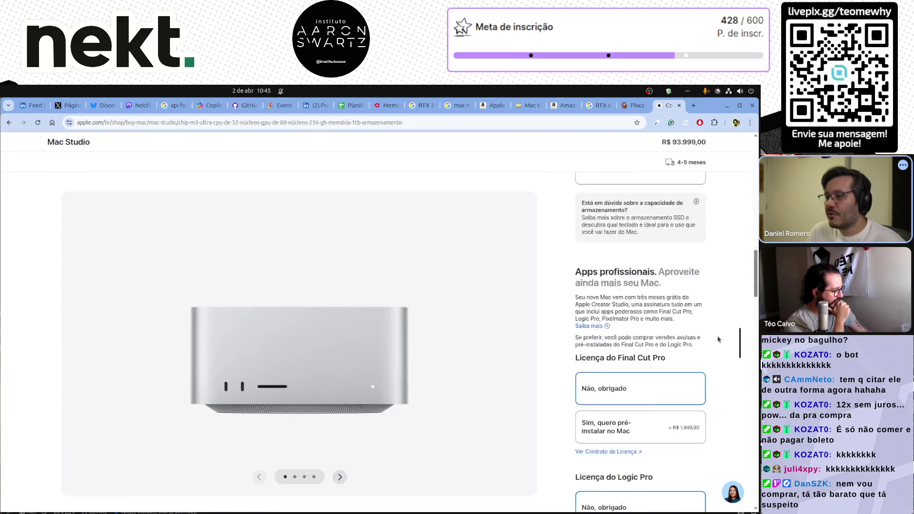
scroll(723, 336, down, 6)
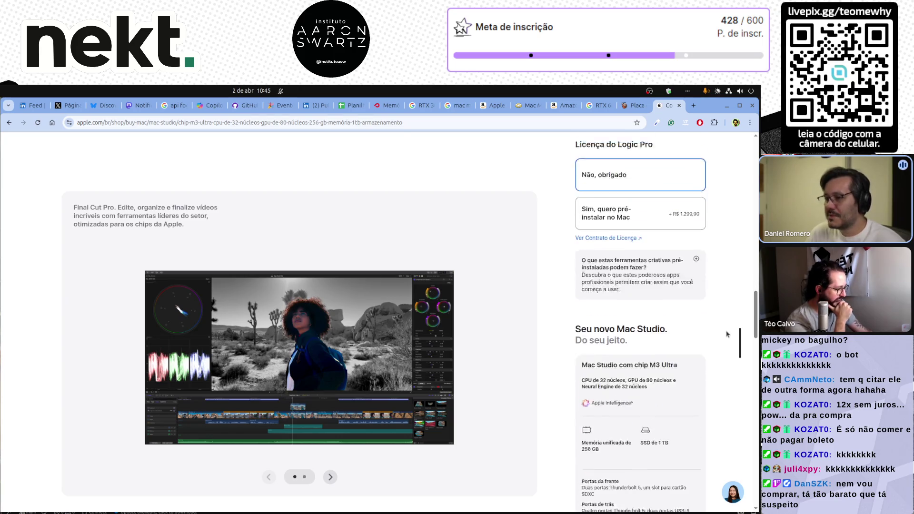
scroll(727, 334, down, 2)
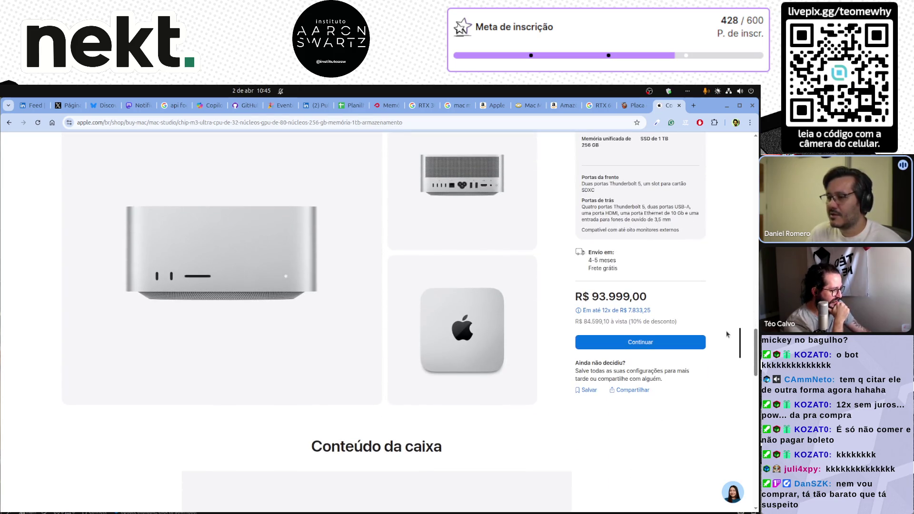
scroll(724, 332, down, 15)
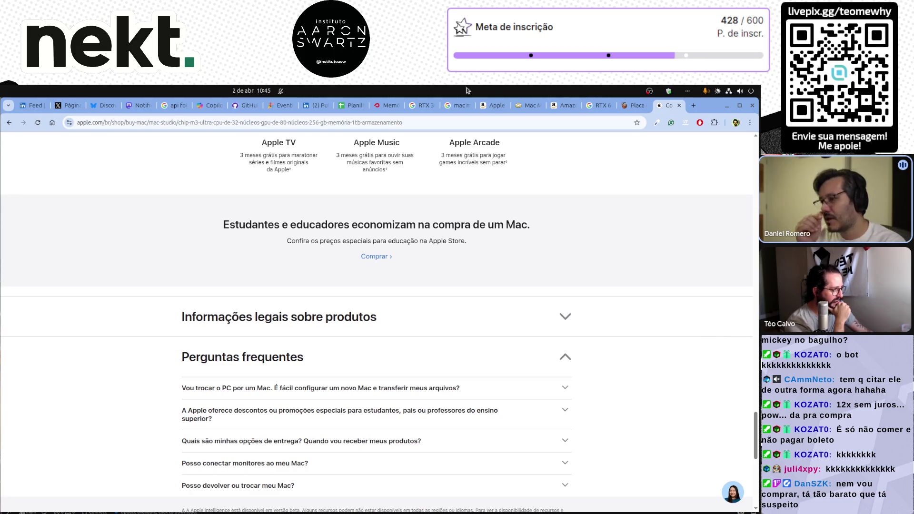
click(344, 106)
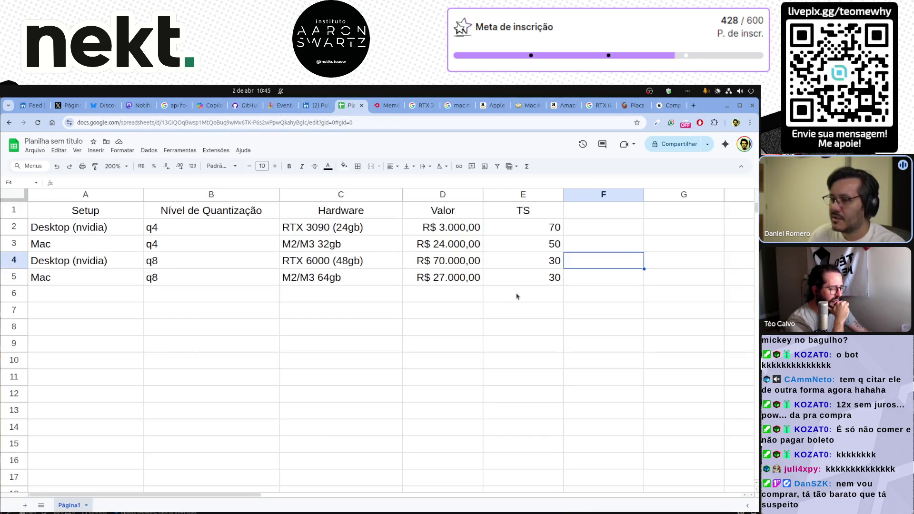
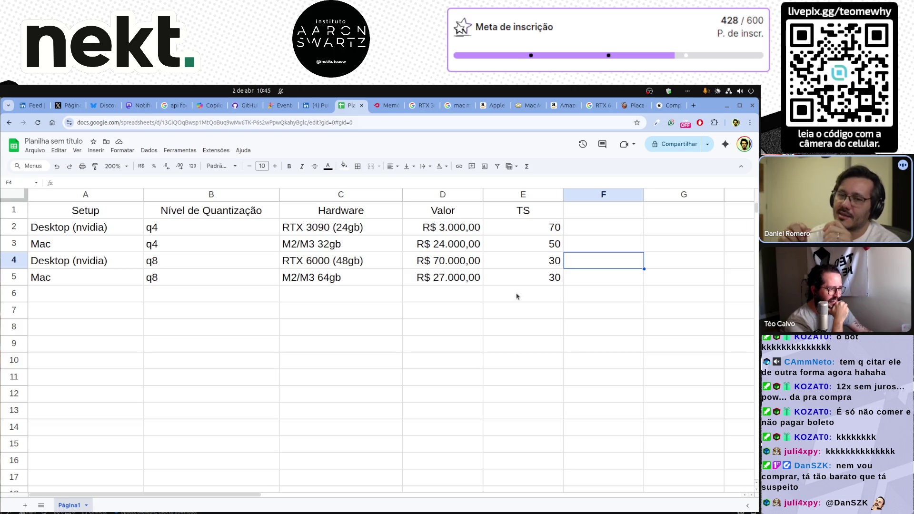
Step: Step from the spreadsheet past the Mercado Livre and Amazon tabs to the Google 'mac mini m3 32gb' results
click(669, 106)
click(526, 106)
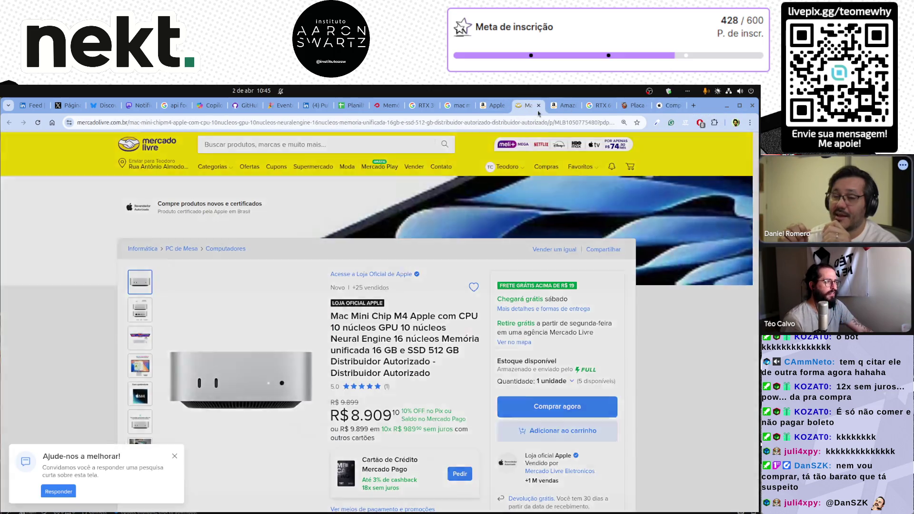
click(494, 106)
click(454, 105)
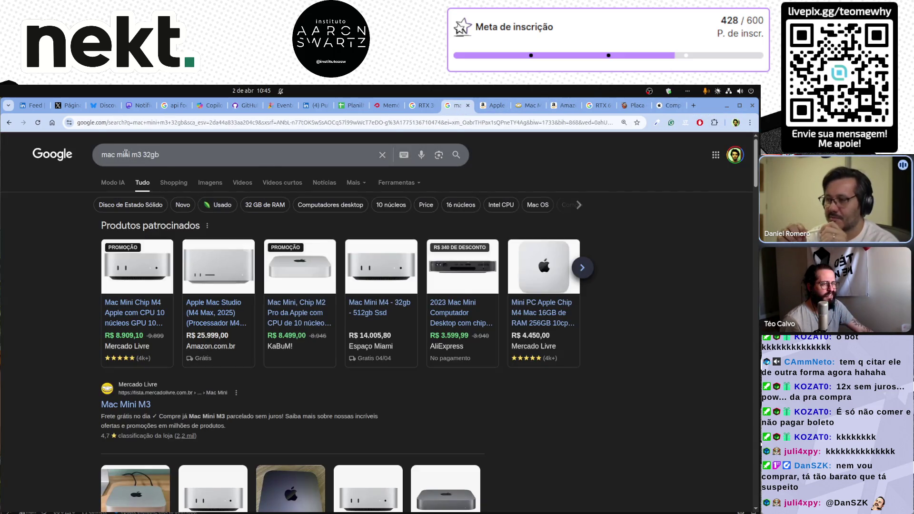
Step: Replace the Google query with 'nvidia h100 250gb' and run the search
triple_click(113, 154)
text(nvid)
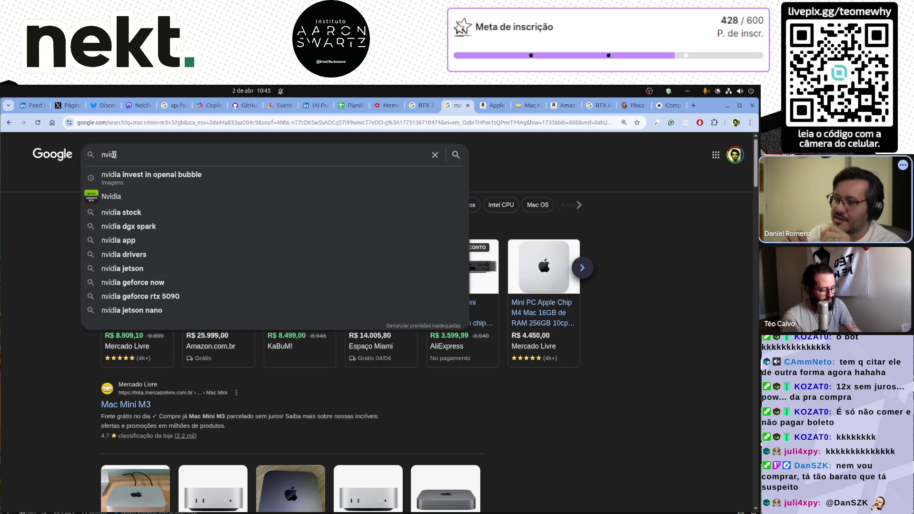
text(ia h10)
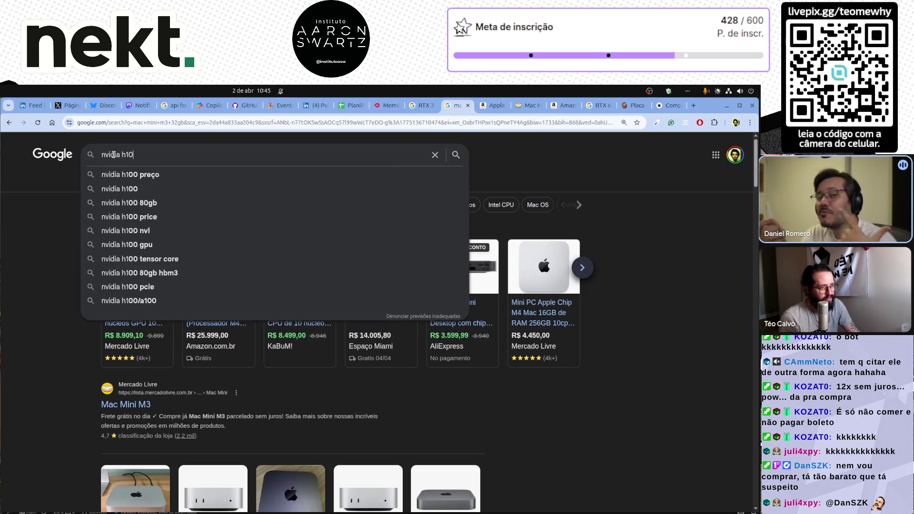
text(0 250gb)
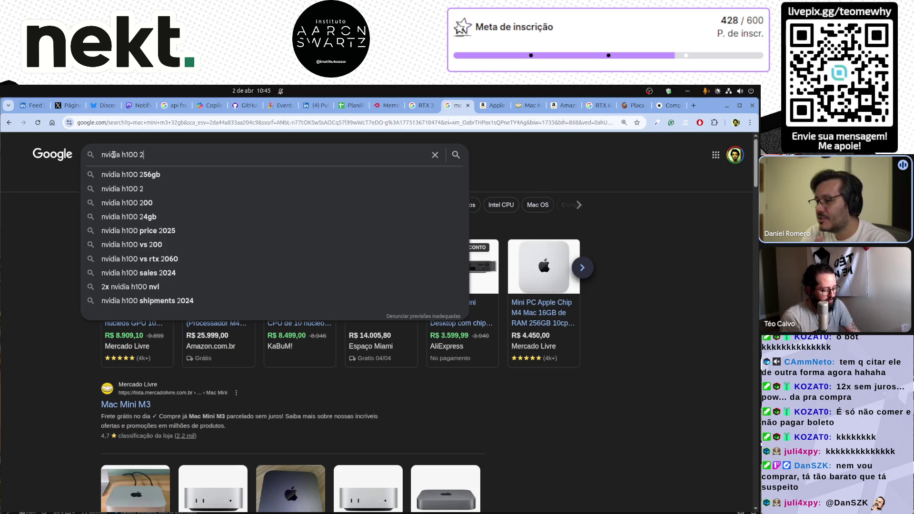
key(Return)
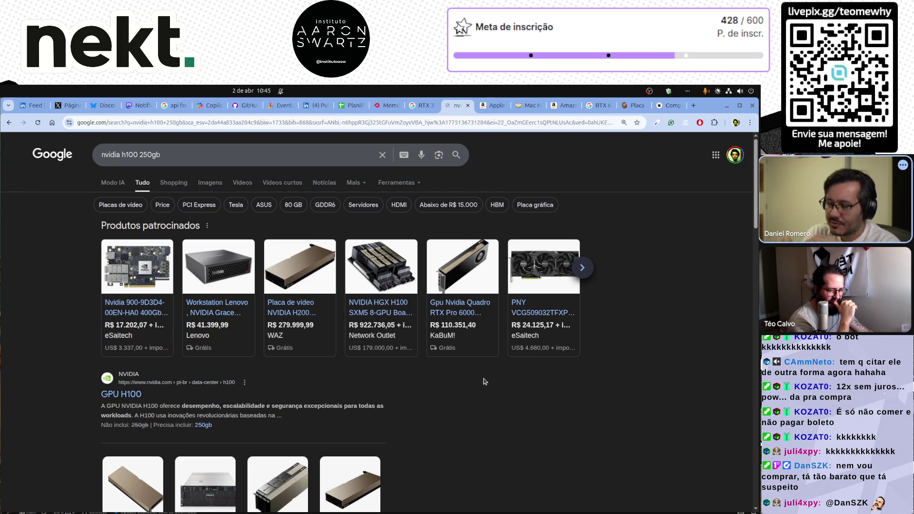
Step: Scan the H100 results and open the Mercado Livre Nvidia H100 link in a background tab
scroll(485, 380, down, 2)
scroll(66, 424, down, 1)
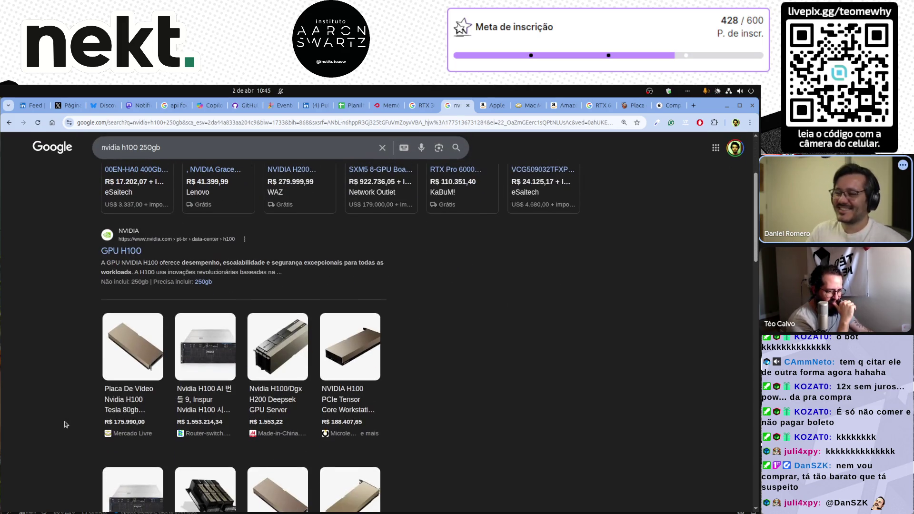
scroll(66, 424, down, 1)
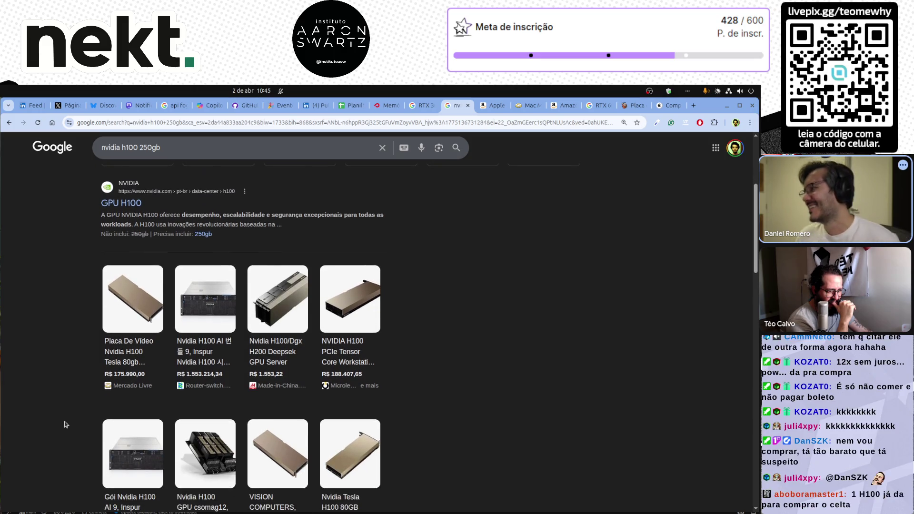
scroll(66, 423, down, 2)
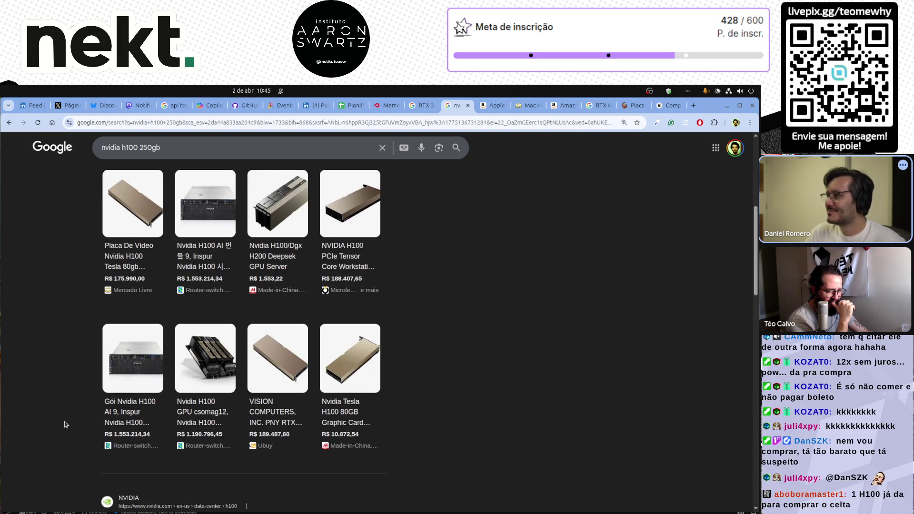
scroll(66, 426, down, 4)
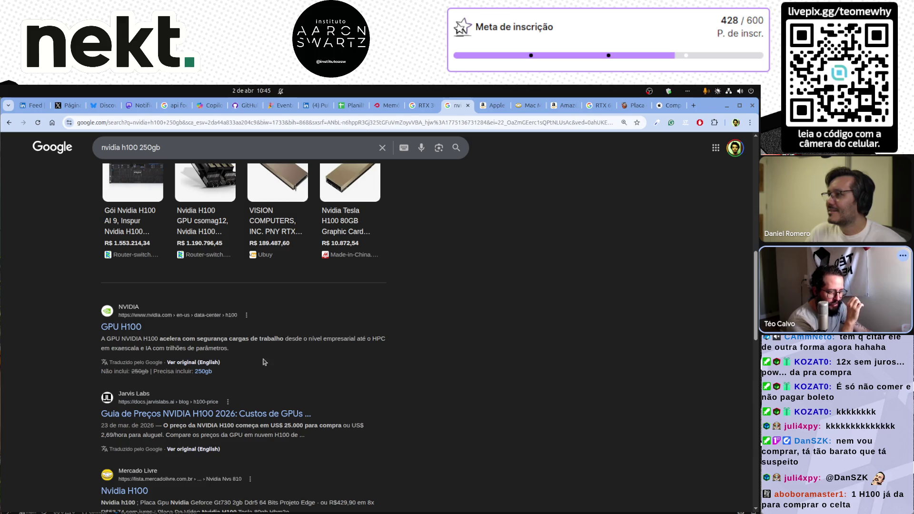
scroll(423, 408, up, 5)
scroll(433, 404, up, 3)
scroll(432, 404, down, 3)
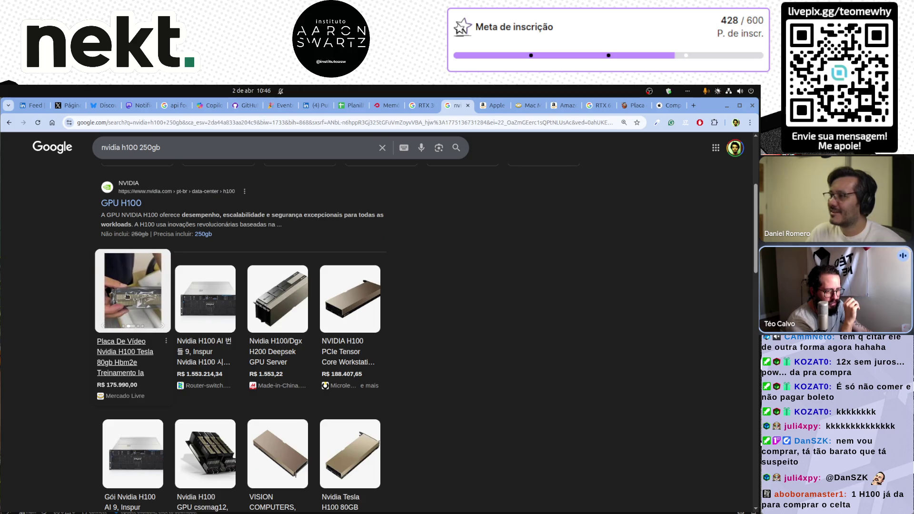
scroll(138, 300, up, 1)
scroll(139, 300, down, 6)
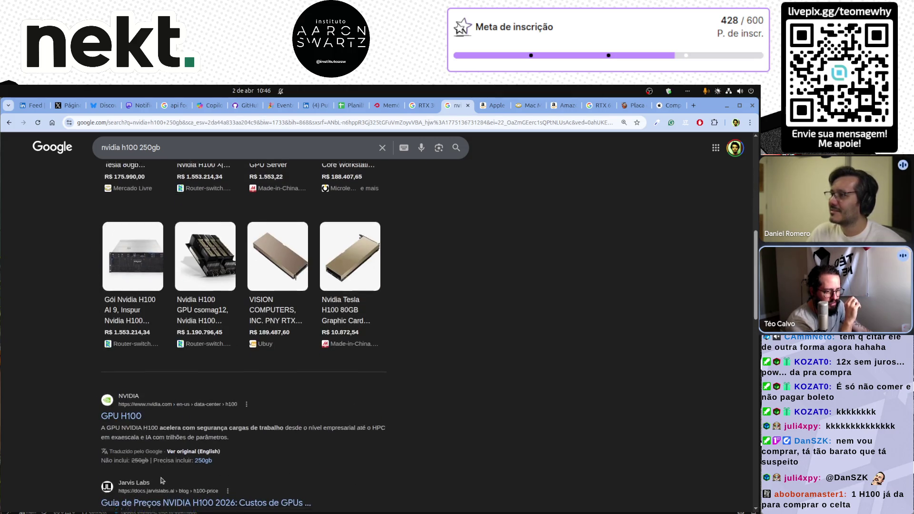
middle_click(122, 495)
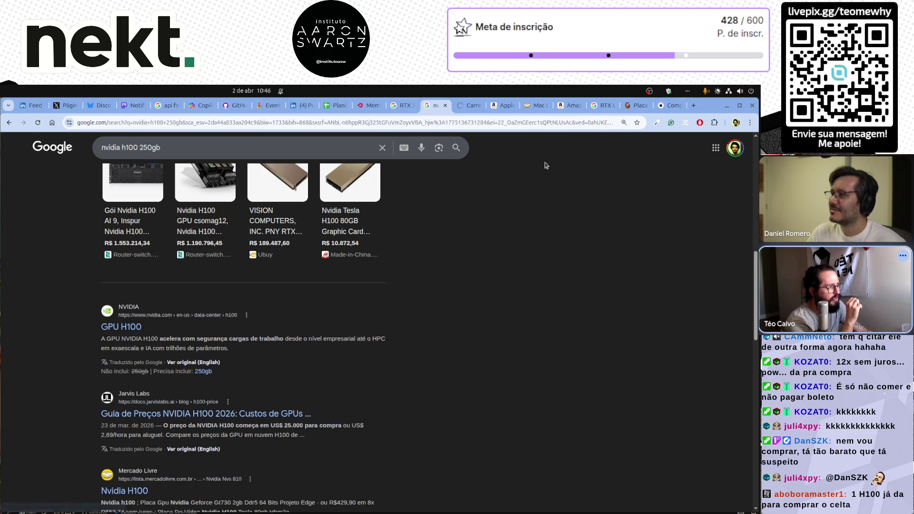
Step: Browse Mercado Livre's 571 Nvidia h100 results, including H100 Tesla 80GB cards at R$ 183.600 and R$ 175.990
click(464, 105)
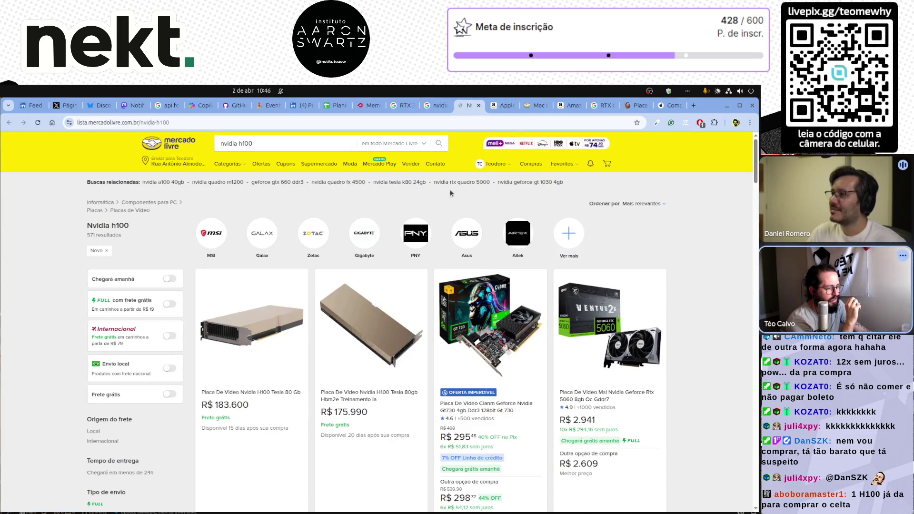
scroll(388, 248, down, 4)
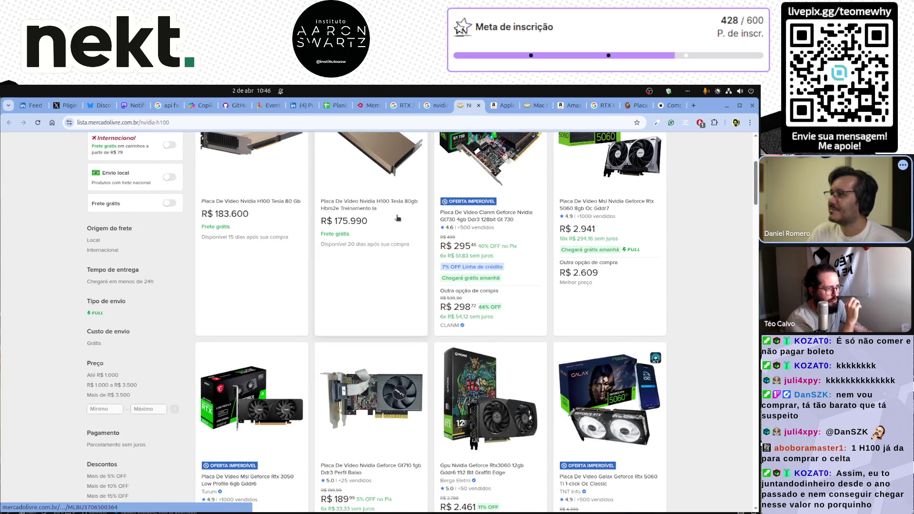
scroll(397, 216, up, 3)
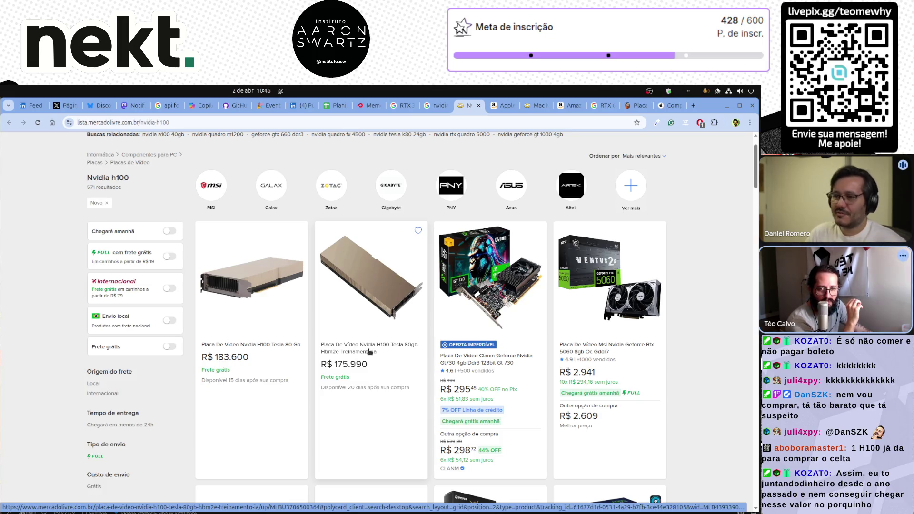
scroll(370, 351, down, 1)
scroll(369, 351, down, 7)
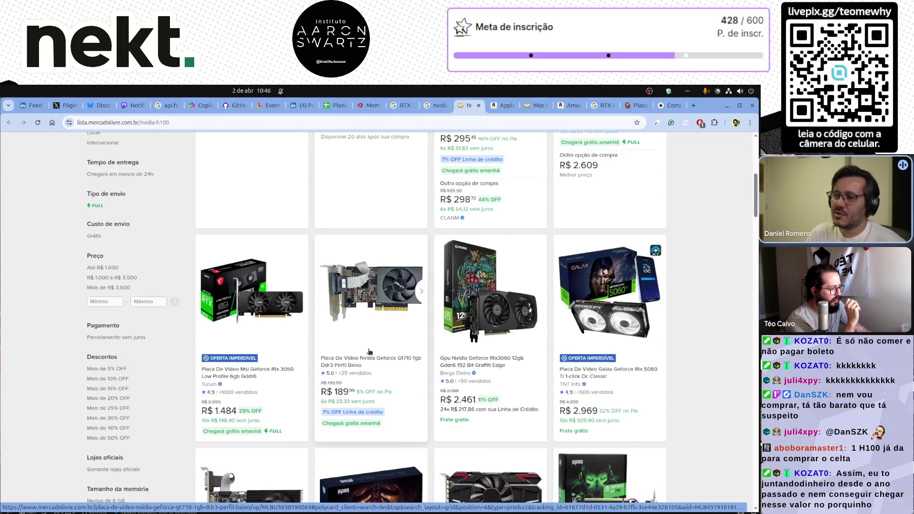
scroll(369, 351, down, 2)
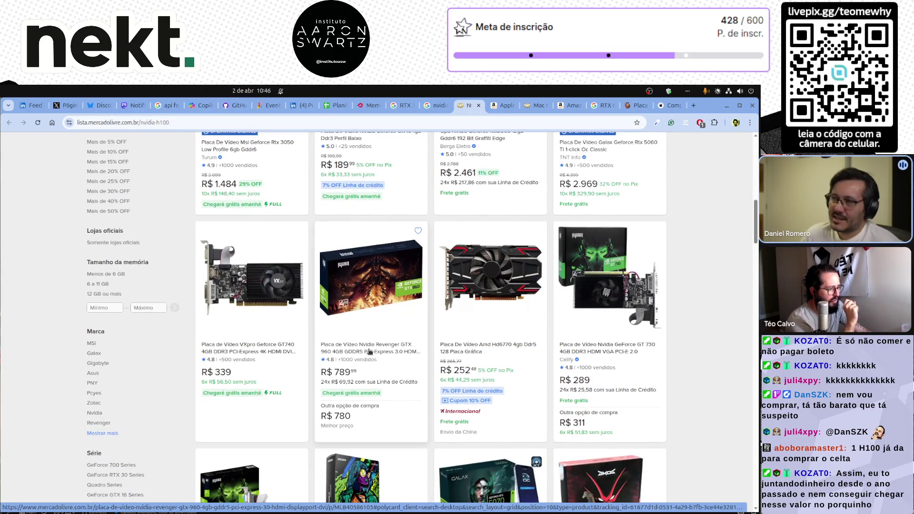
scroll(370, 352, down, 6)
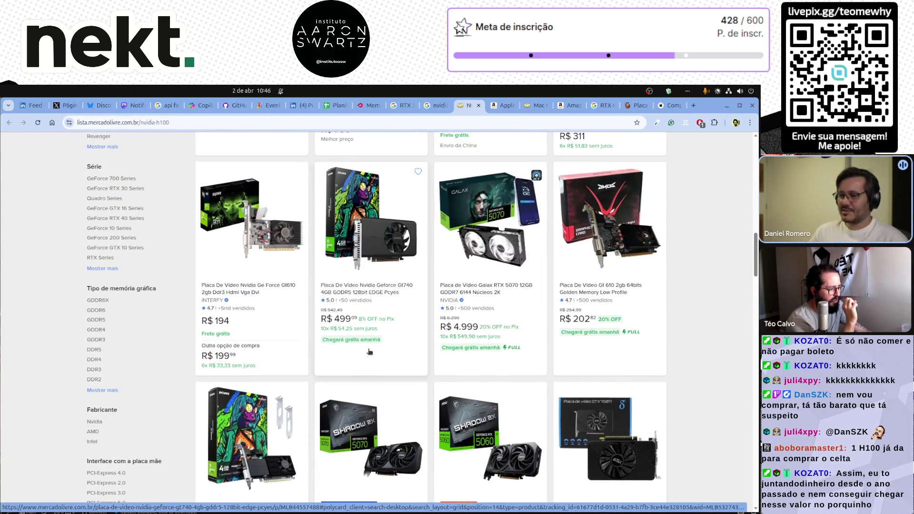
scroll(369, 352, down, 3)
scroll(370, 352, down, 12)
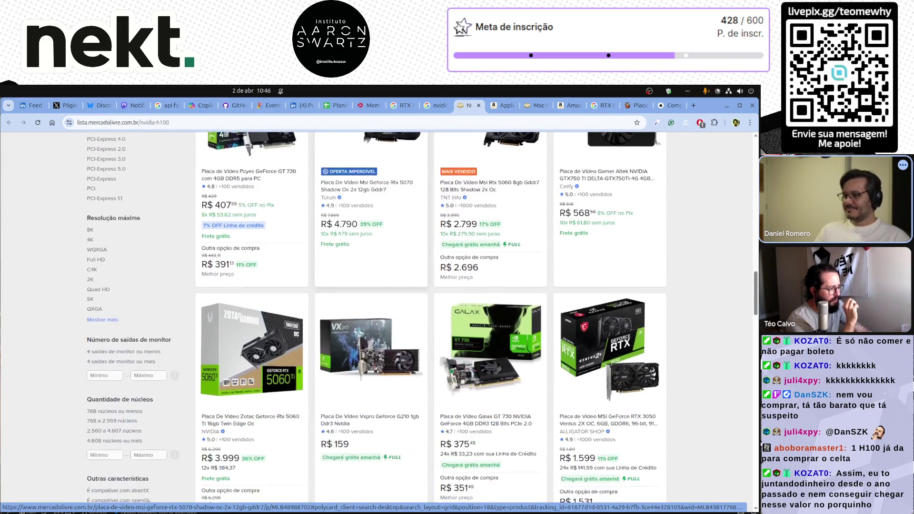
scroll(370, 351, up, 11)
scroll(369, 351, up, 15)
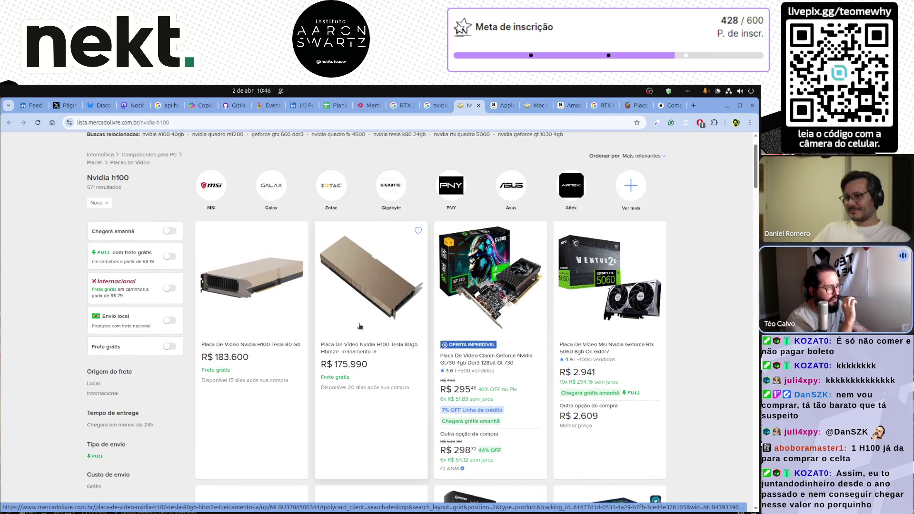
Step: In a new tab, search Google for 'celta 2010' and expand the AI overview
click(693, 106)
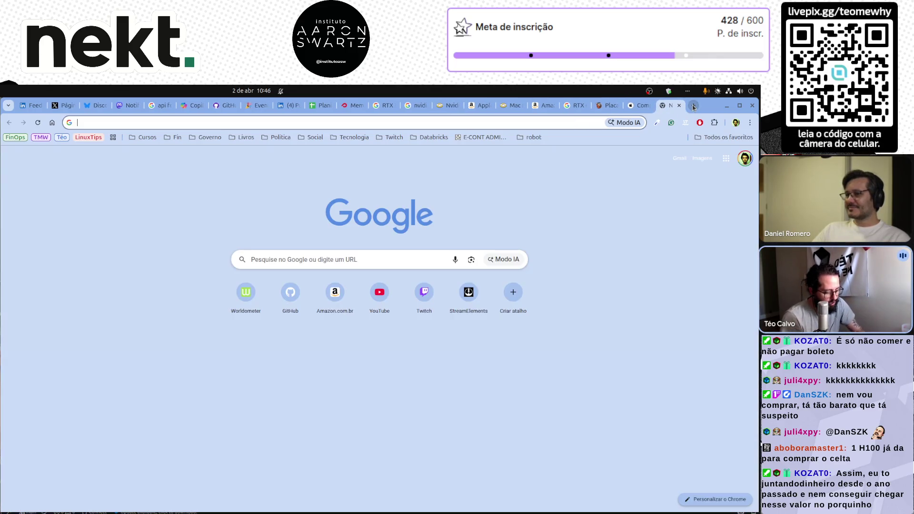
text(celta 20)
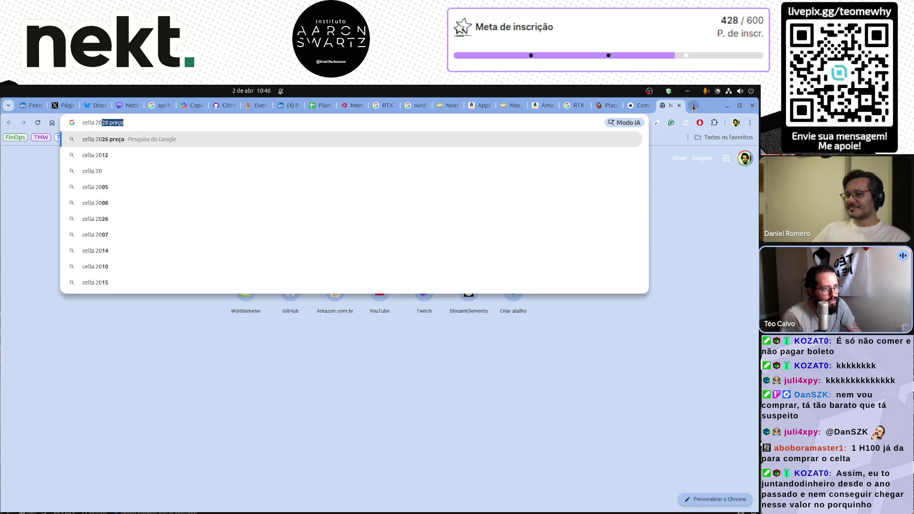
text(10)
key(Return)
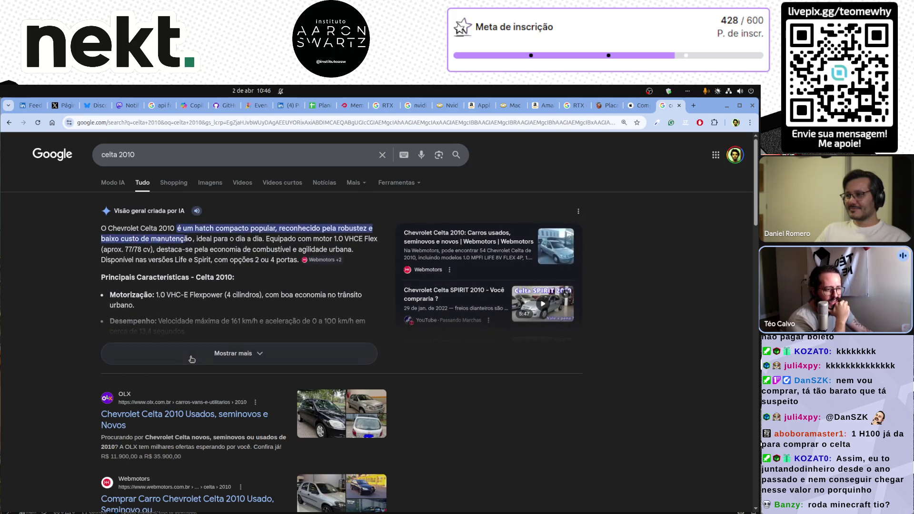
click(192, 358)
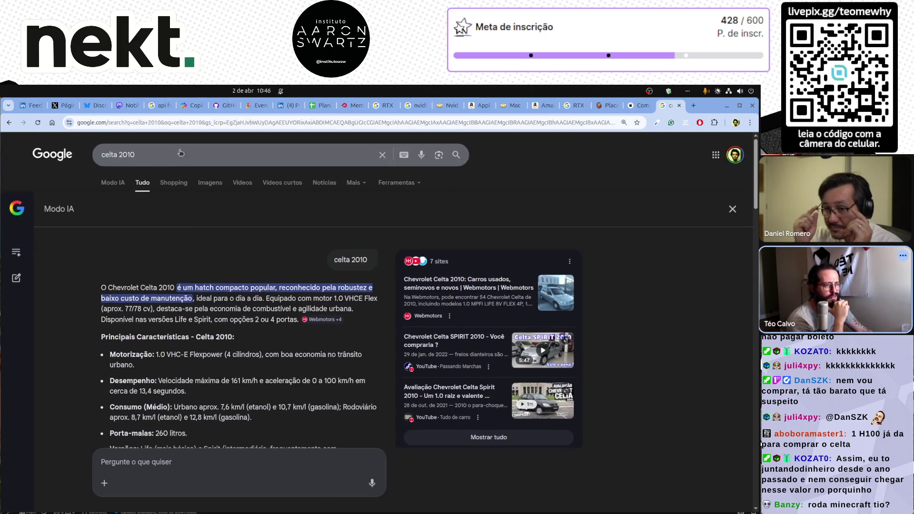
Step: Refine the search to 'celta 2010 preço médio' and expand the average-price AI overview
click(180, 152)
text(preço mé)
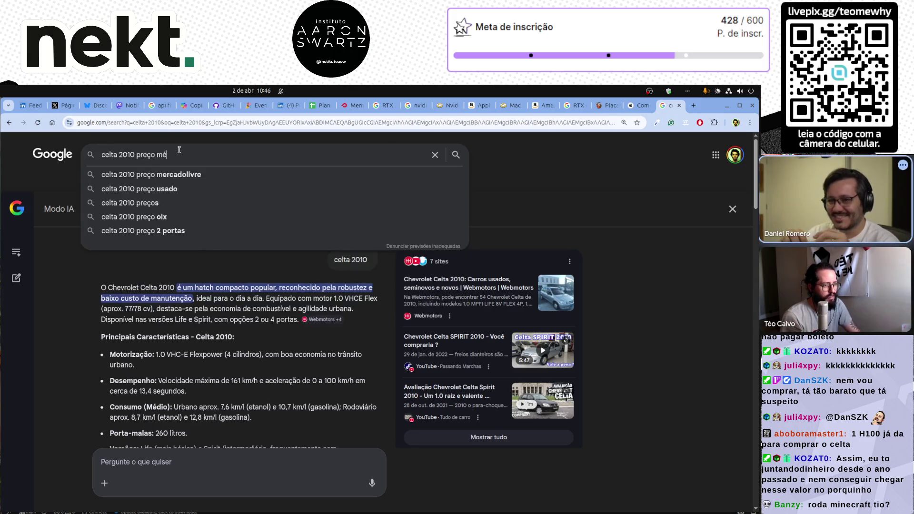
text(dio)
key(Return)
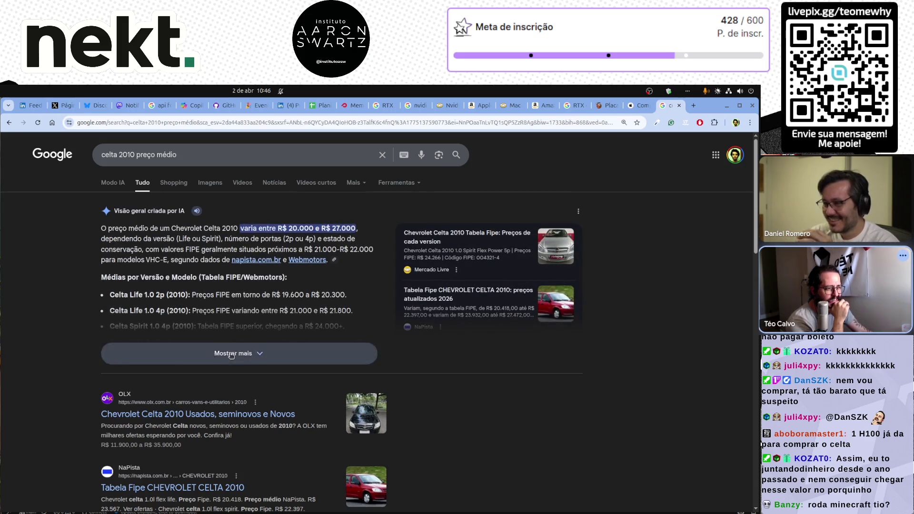
click(232, 354)
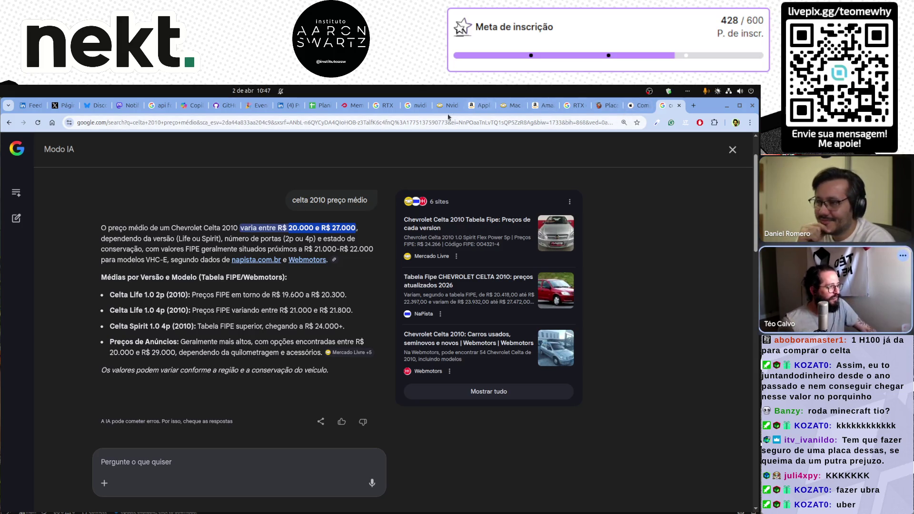
Step: Move from the Nvidia H100 results tab over to the LinkedIn llama.cpp post tab
click(414, 105)
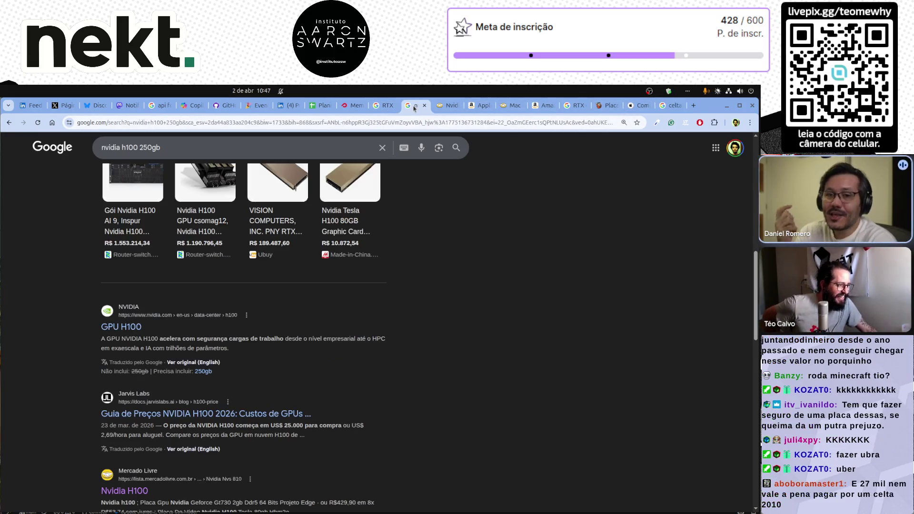
key(ctrl+Page_Up)
key(ctrl+Page_Up)
key(ctrl+Page_Up)
key(ctrl+Page_Down)
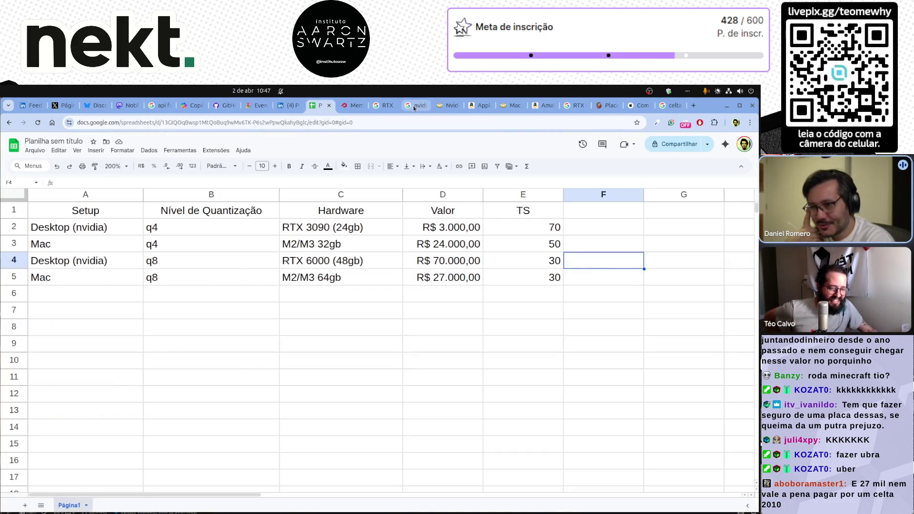
key(ctrl+Page_Up)
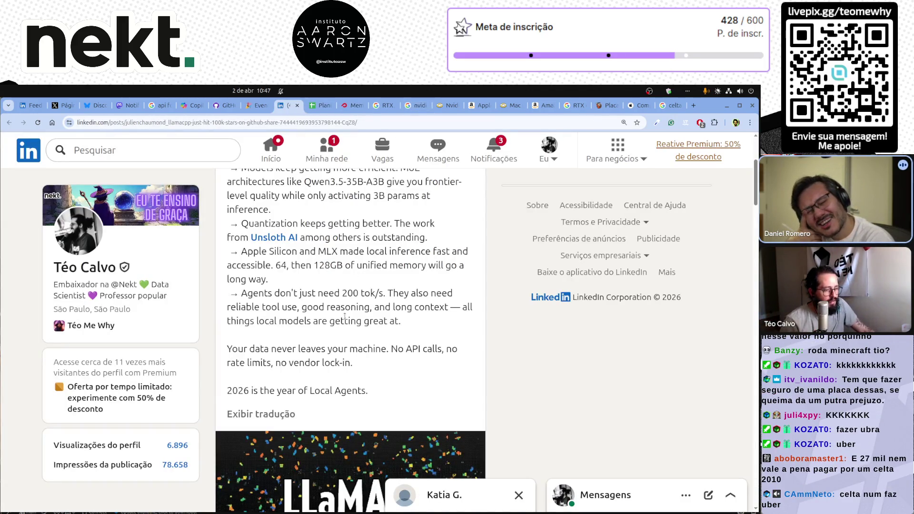
Step: Zoom the LinkedIn llama.cpp post page out to 110%
key(ctrl+minus)
key(ctrl+minus)
key(ctrl+minus)
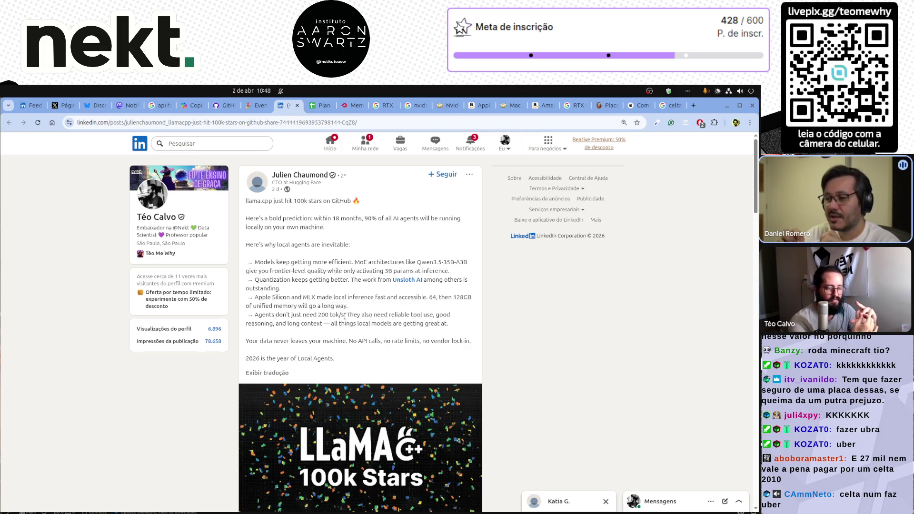
scroll(357, 293, down, 6)
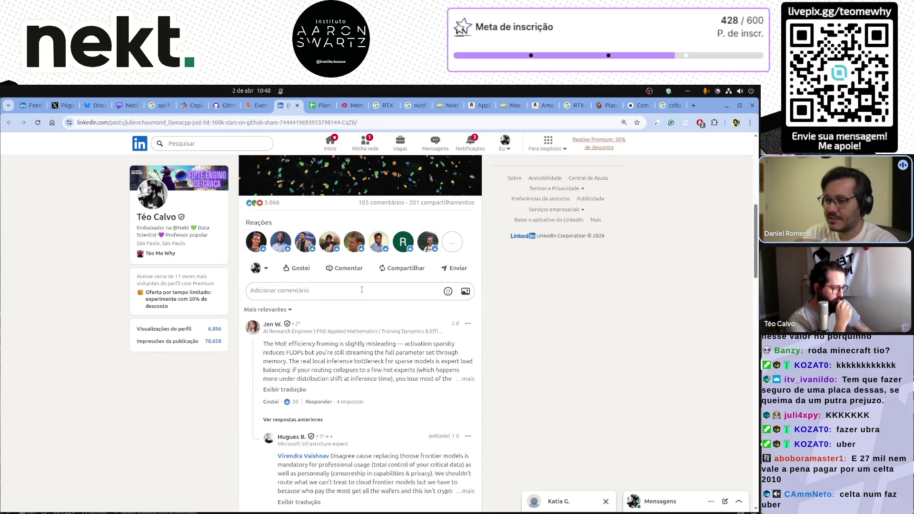
scroll(369, 288, down, 5)
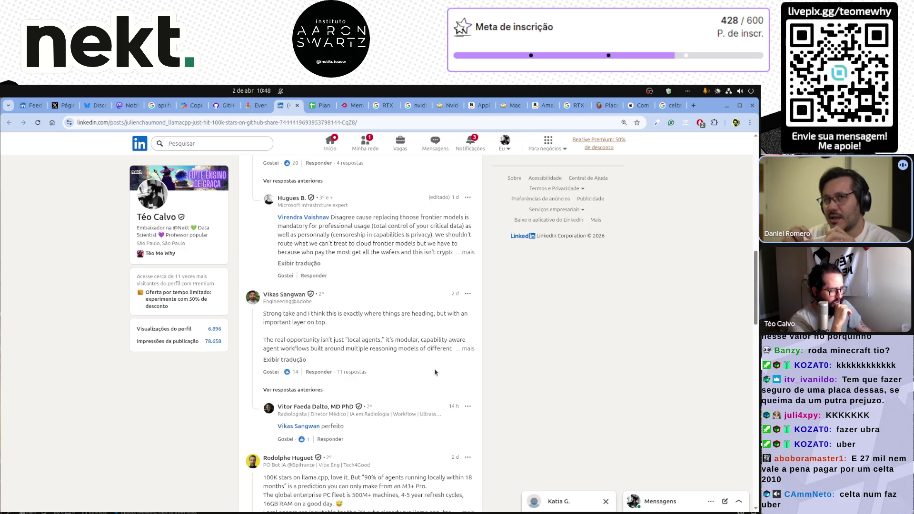
scroll(435, 372, down, 3)
scroll(435, 372, down, 2)
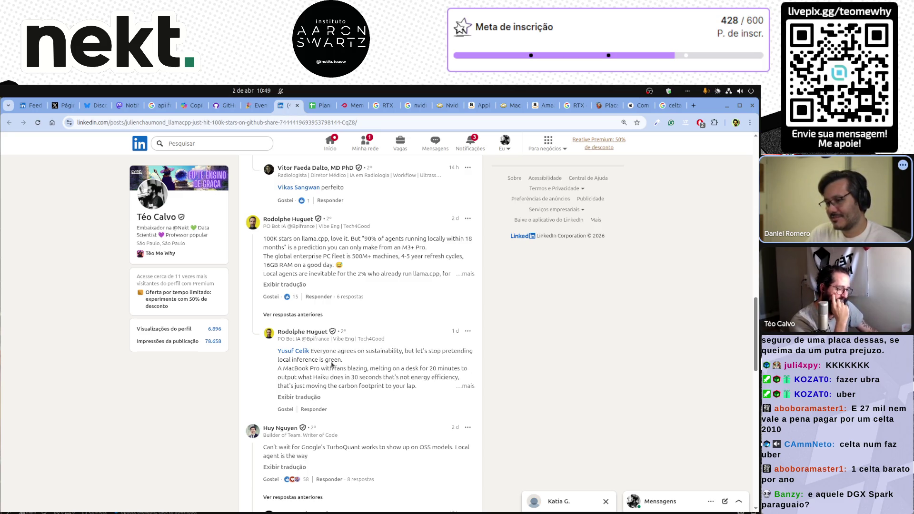
scroll(332, 365, down, 3)
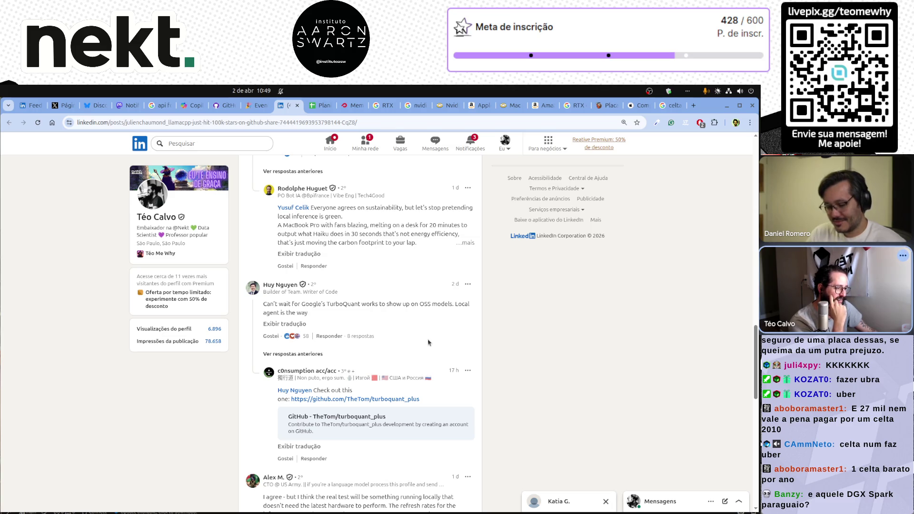
scroll(471, 325, up, 5)
scroll(470, 325, up, 15)
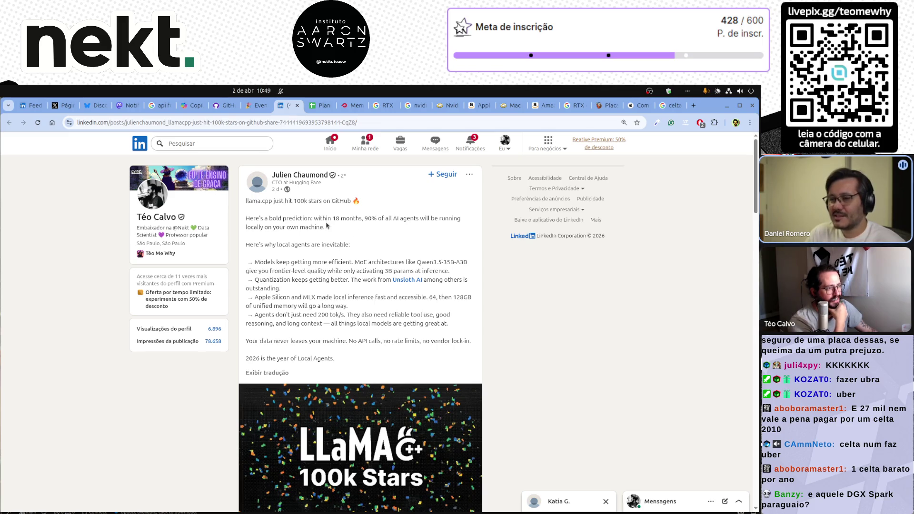
Step: Open LinkedIn notifications showing reactions and reposts on the RAGIA post
click(475, 146)
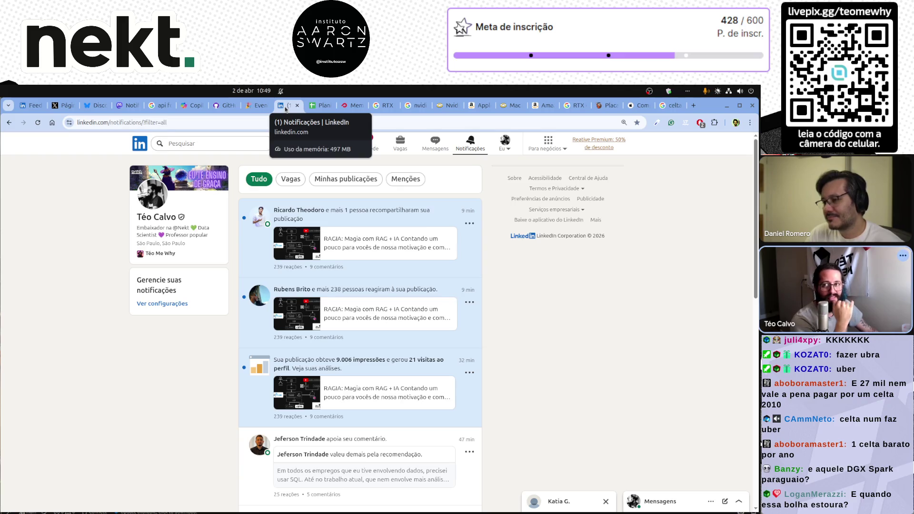
Step: Close the LinkedIn notifications tab and the Celta price search tab
click(296, 105)
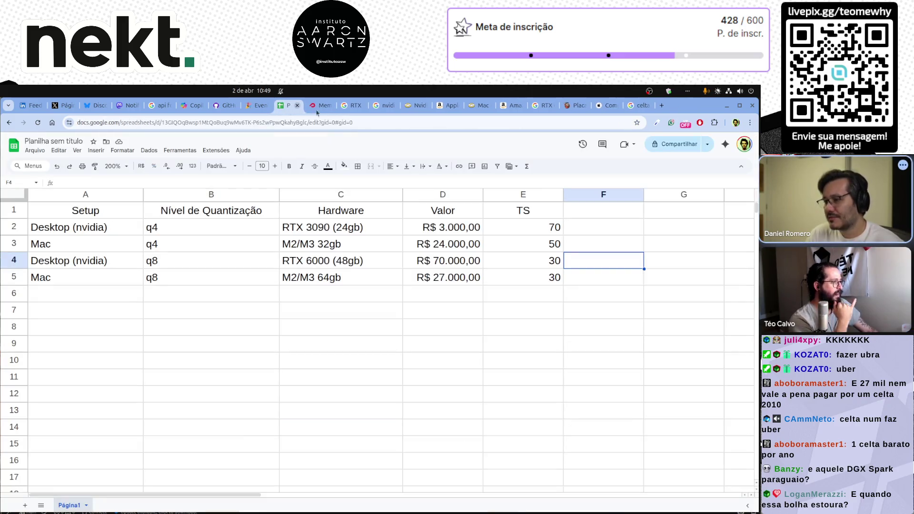
click(633, 106)
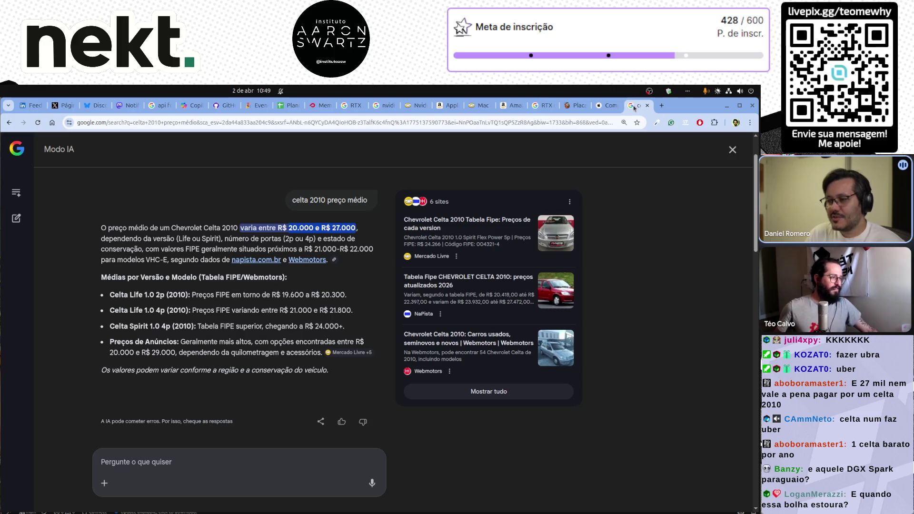
middle_click(634, 108)
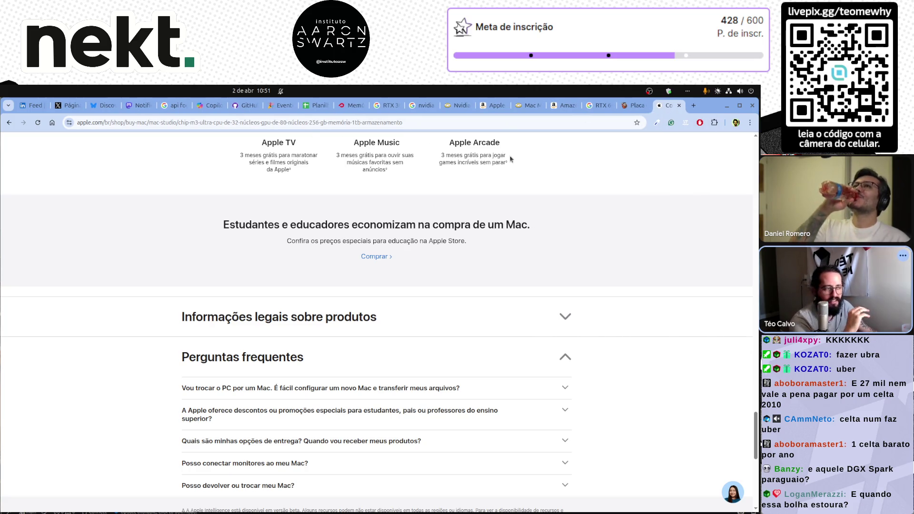
Step: Back in the hardware spreadsheet, narrow column A, then select and deselect the A1:E1 headers
click(319, 106)
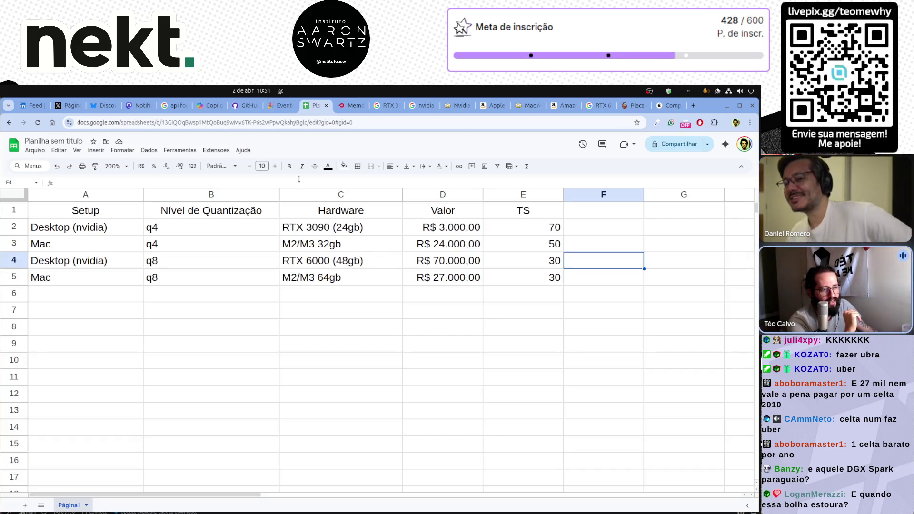
mouse_move(143, 195)
mouse_down()
mouse_move(157, 194)
mouse_move(127, 194)
mouse_up()
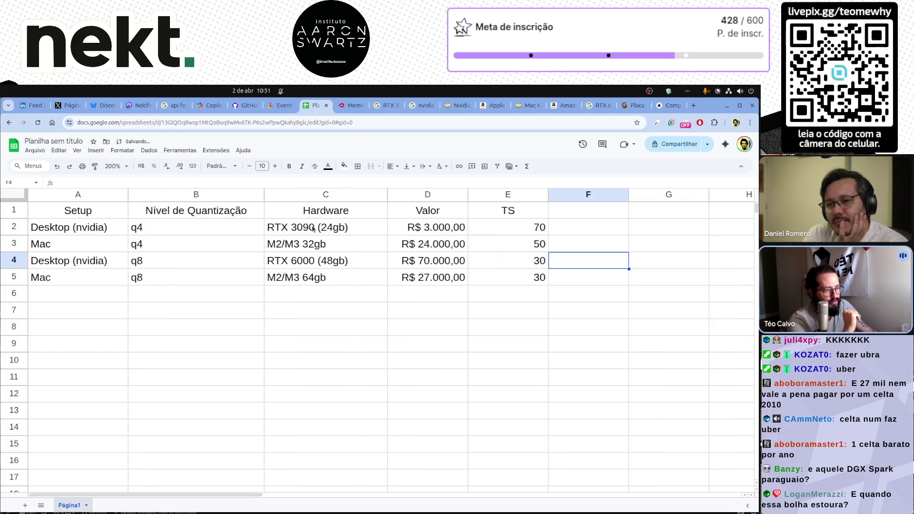
drag(72, 212, 531, 219)
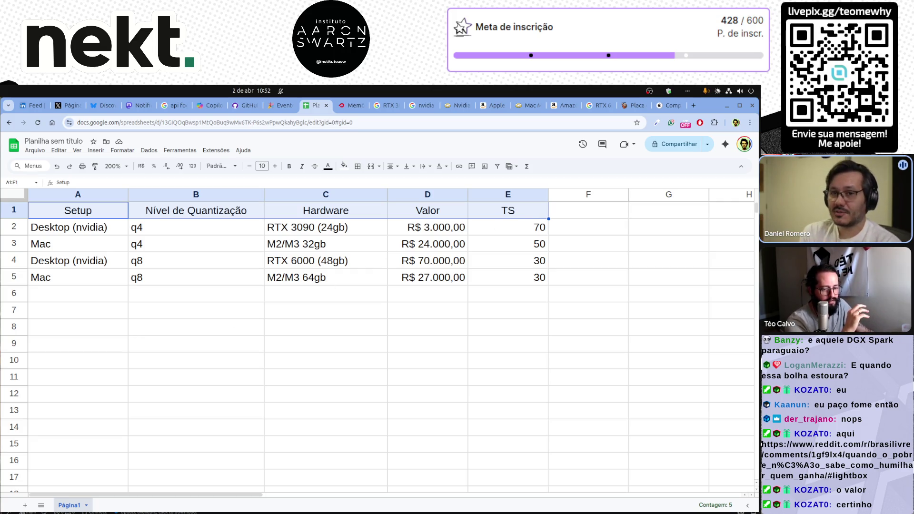
click(80, 413)
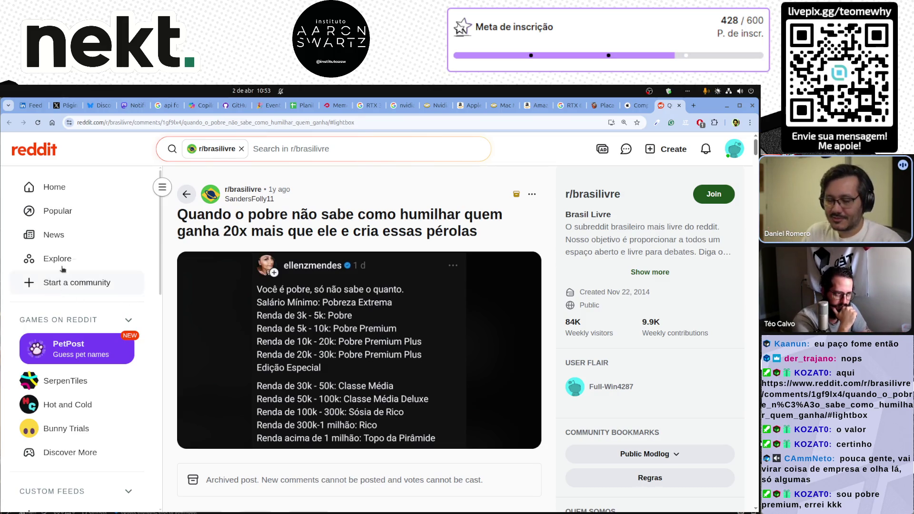
Step: Switch from the Reddit post back to the Google Sheets hardware table
click(295, 109)
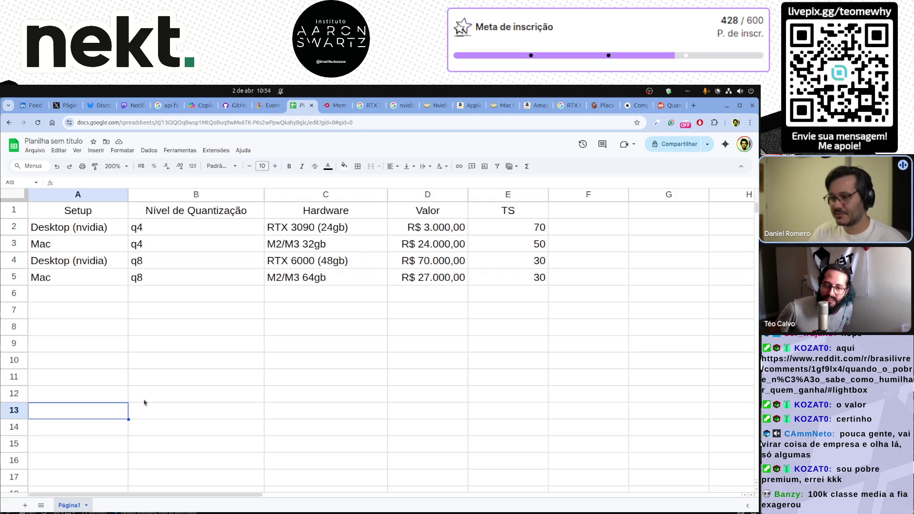
Step: Reopen the LinkedIn llama.cpp 100k-stars post with Ctrl+Shift+T and scroll through its comments
key(ctrl+shift+t)
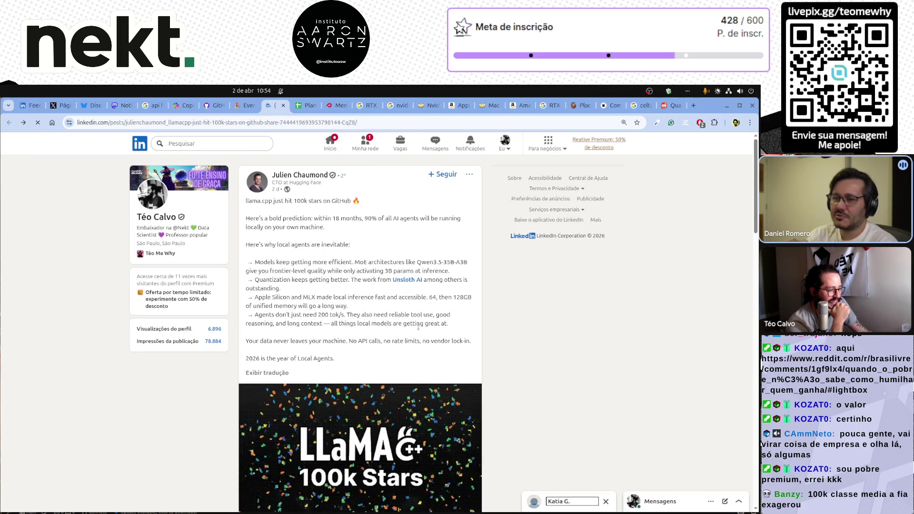
scroll(419, 327, down, 5)
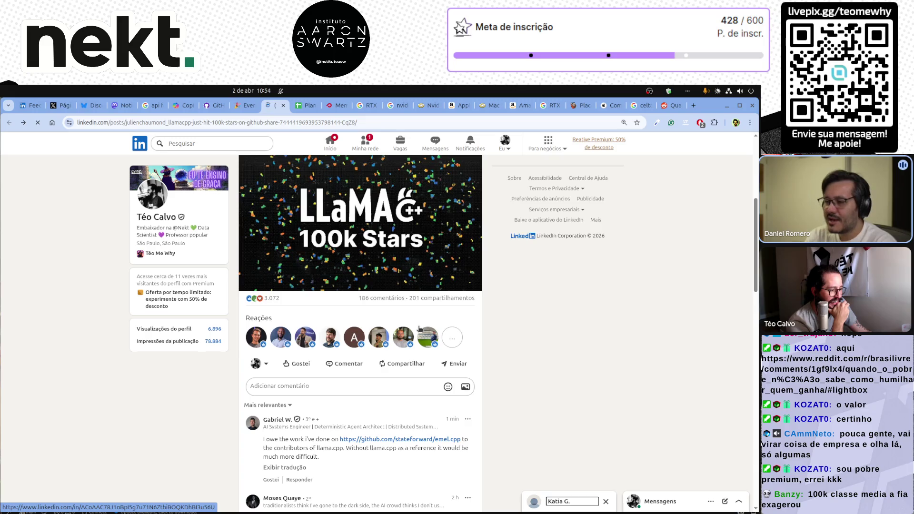
scroll(345, 320, down, 10)
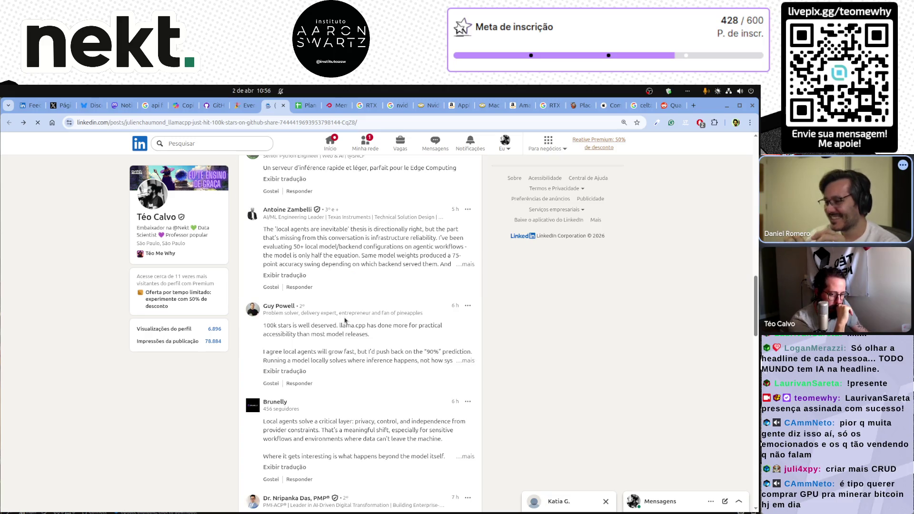
scroll(345, 320, down, 15)
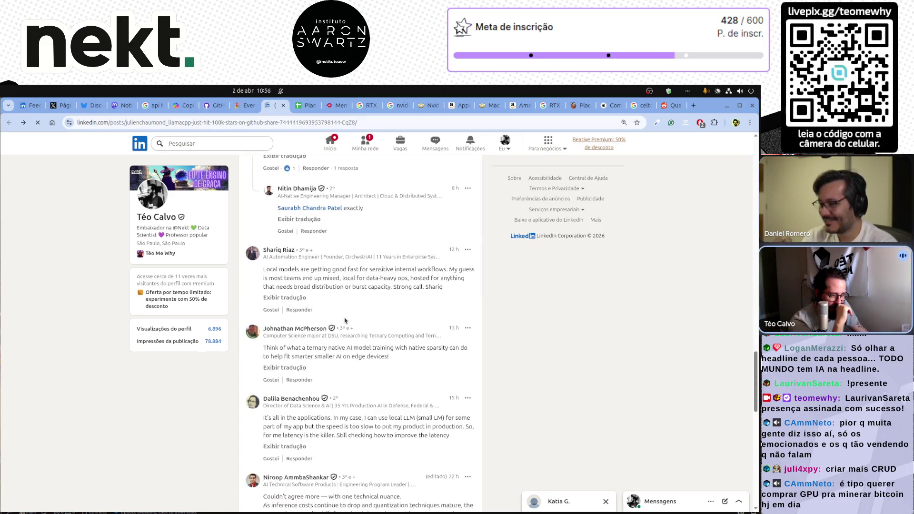
scroll(345, 321, down, 5)
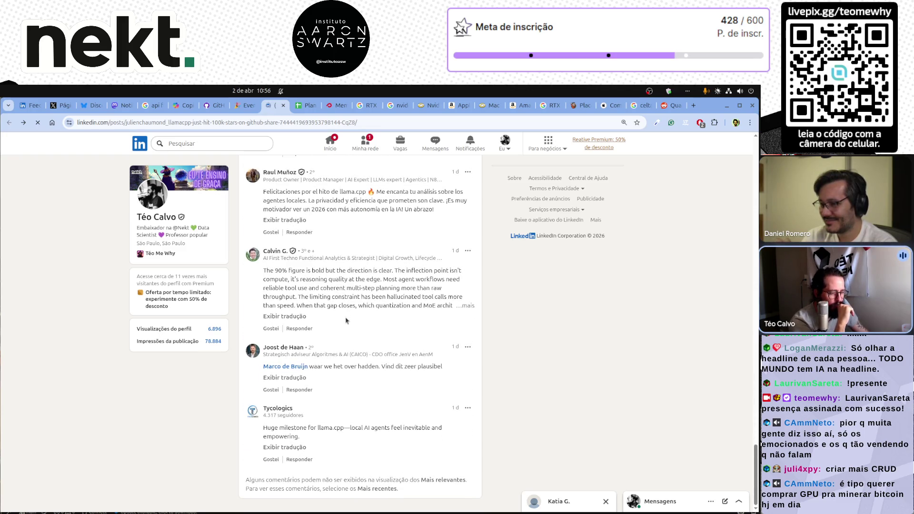
scroll(346, 321, up, 4)
scroll(345, 320, up, 20)
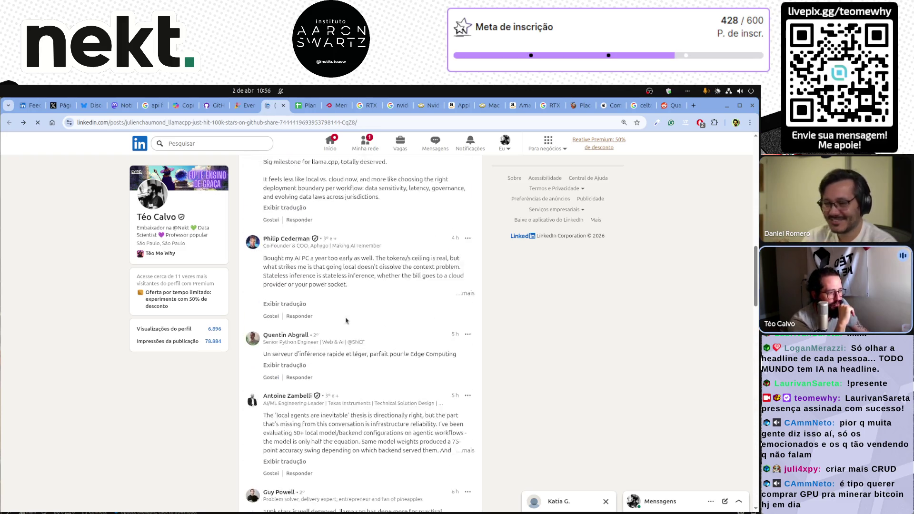
scroll(346, 320, up, 10)
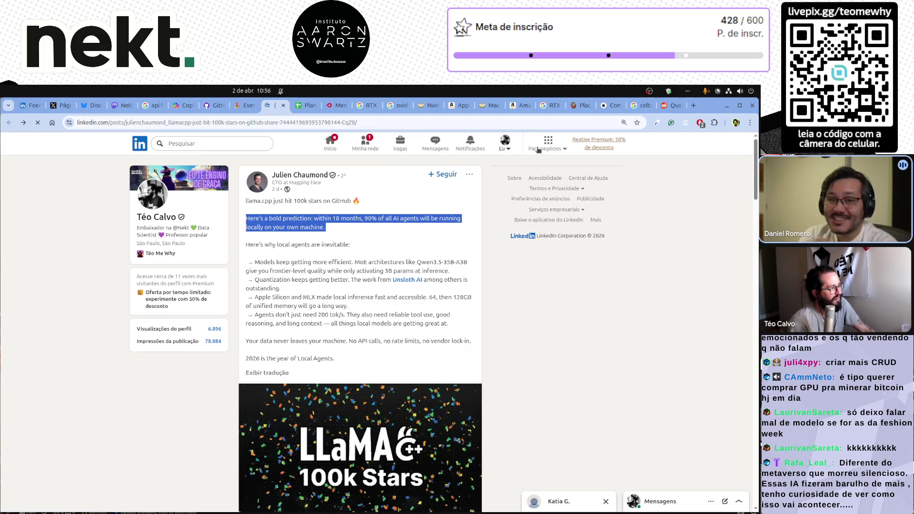
Step: Cycle from the LinkedIn post past Terabyte's RTX 6000 Ada page to Amazon's mac m4 64gb results
click(642, 106)
key(ctrl+Tab)
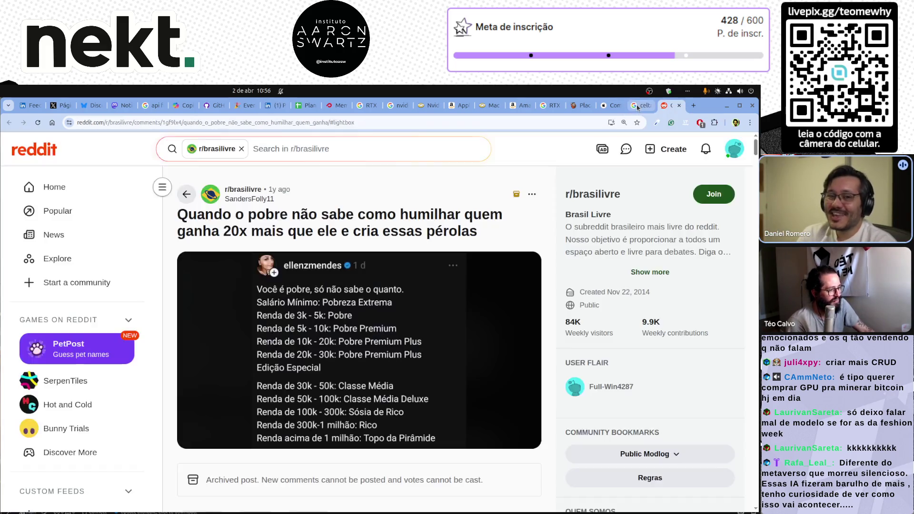
scroll(638, 107, up, 6)
scroll(638, 107, down, 3)
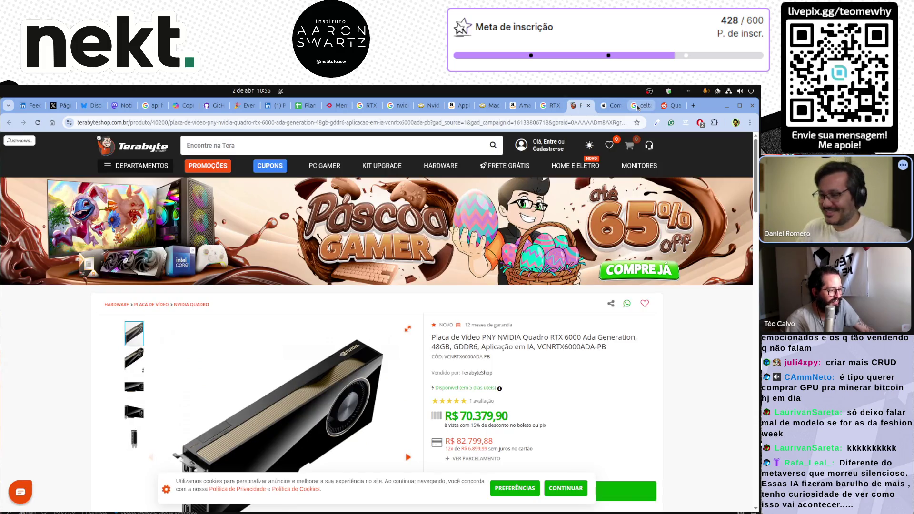
scroll(638, 107, up, 1)
scroll(638, 107, up, 1)
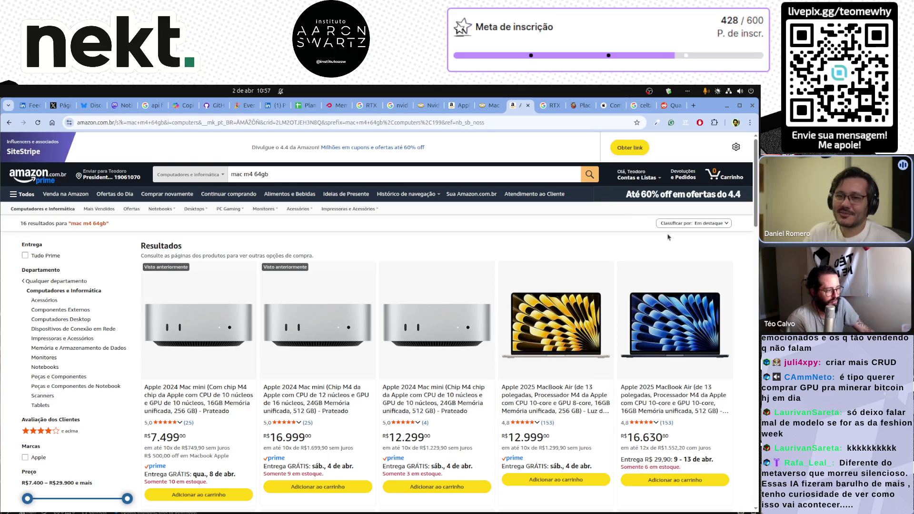
scroll(672, 239, down, 3)
scroll(672, 239, down, 8)
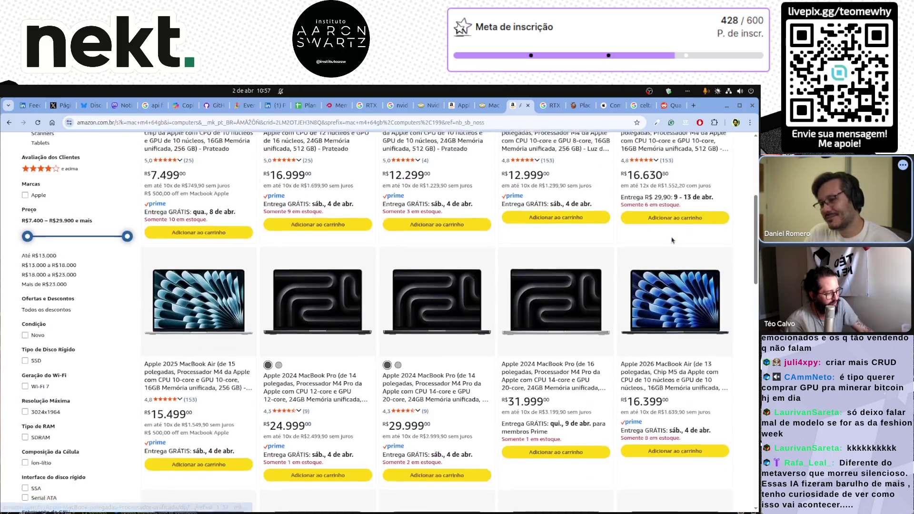
scroll(672, 240, down, 2)
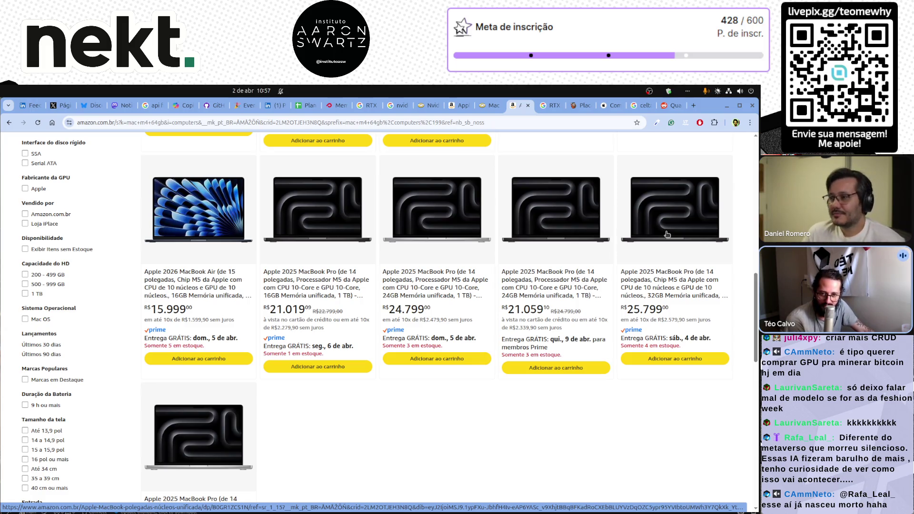
scroll(668, 235, down, 8)
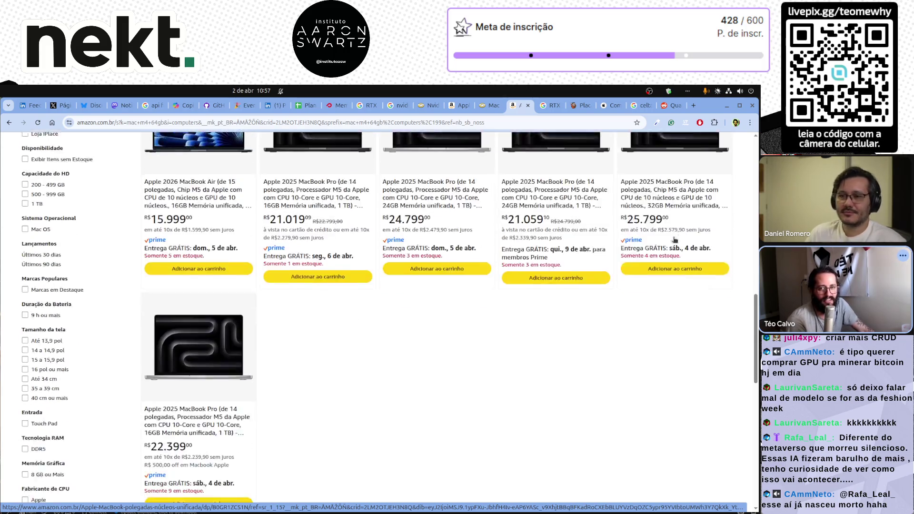
scroll(674, 240, down, 3)
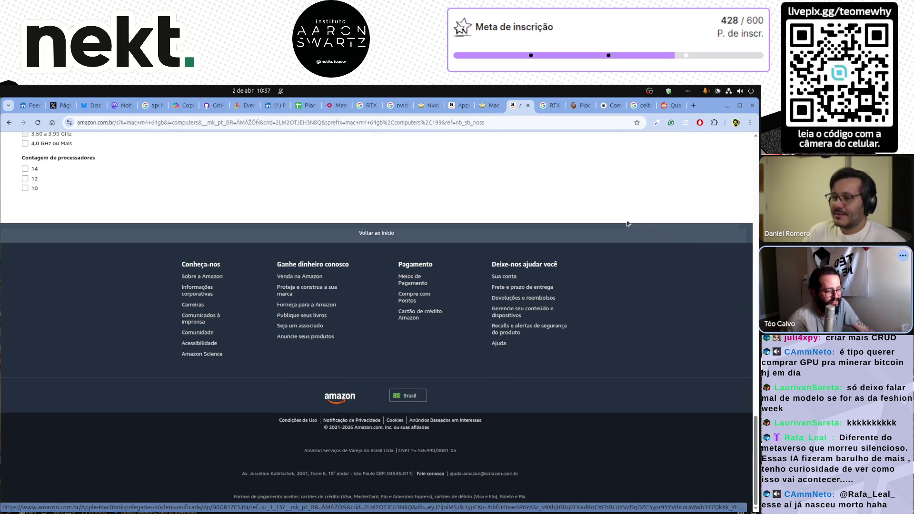
scroll(438, 190, up, 5)
scroll(439, 189, up, 10)
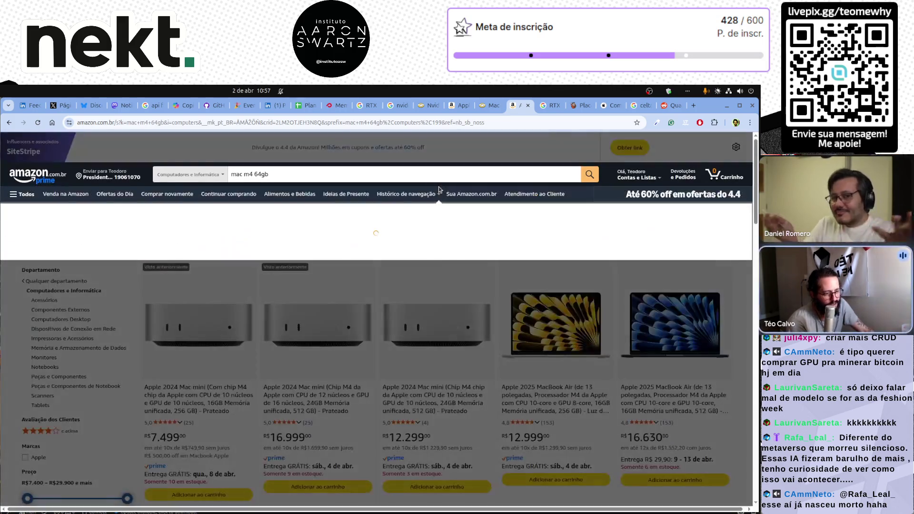
mouse_move(437, 187)
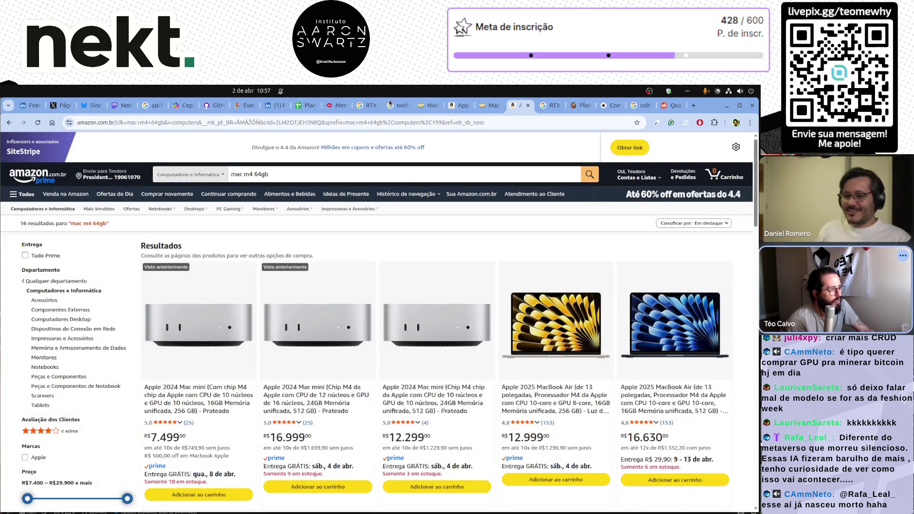
Step: Return to the LinkedIn post on llama.cpp's 100k GitHub stars and scroll through its comments
click(274, 108)
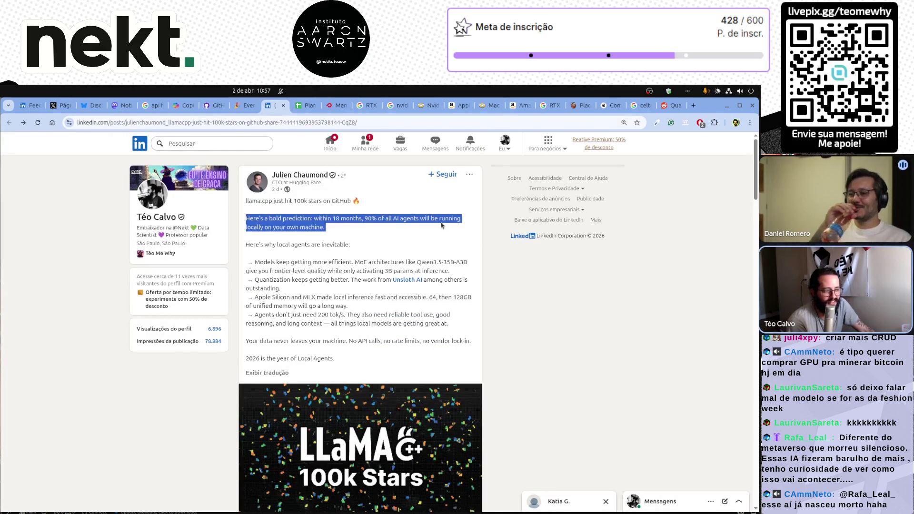
scroll(493, 242, down, 10)
scroll(493, 241, down, 15)
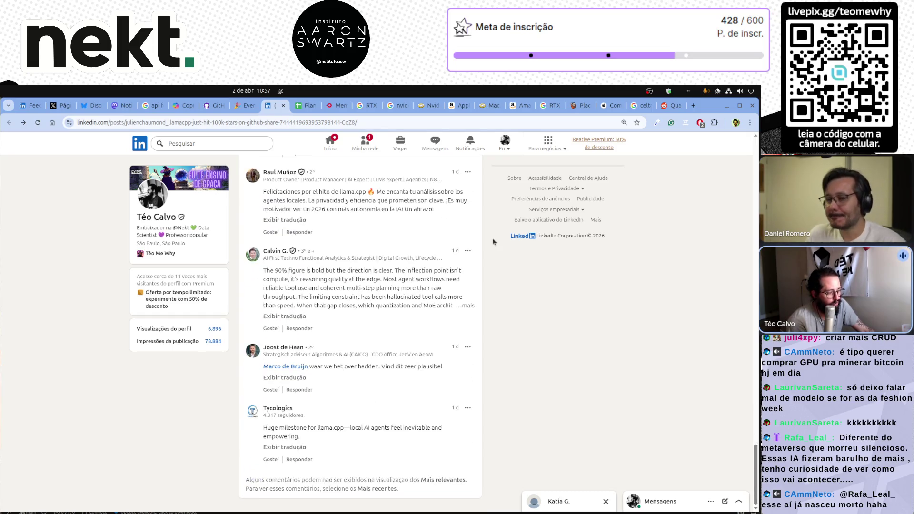
scroll(493, 242, up, 15)
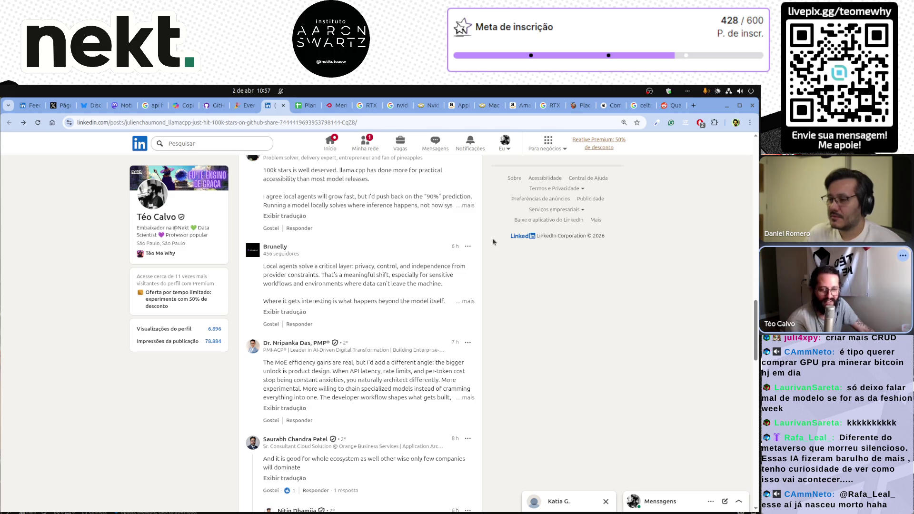
Step: Accept the pending LinkedIn connection invitation, then glance at the Reddit and Celta 2010 tabs
click(364, 149)
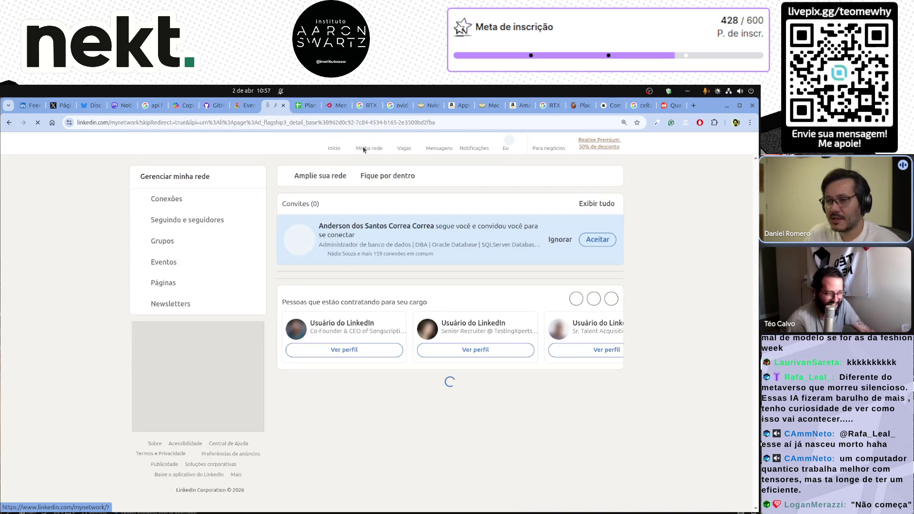
click(597, 240)
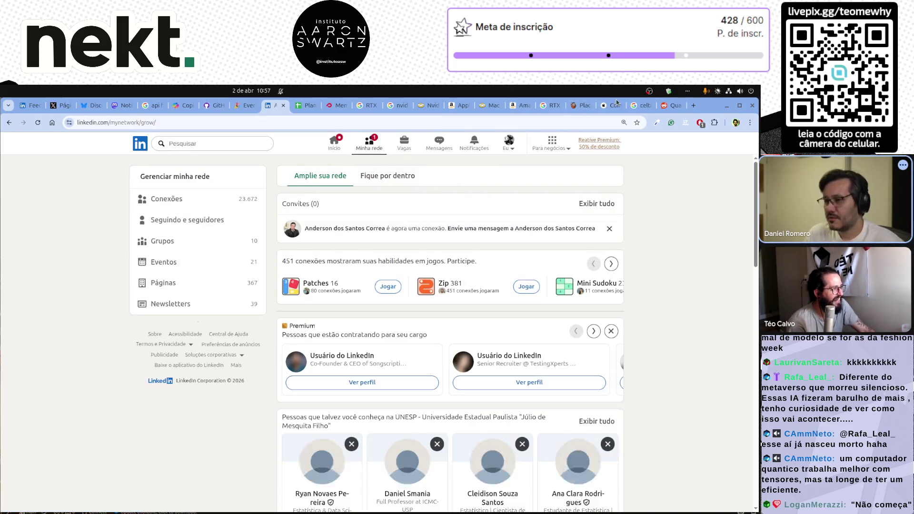
click(674, 106)
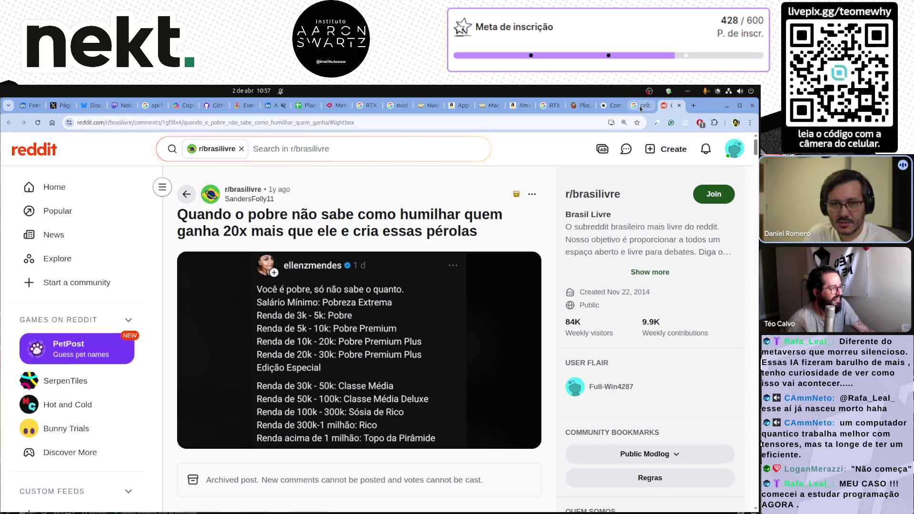
click(640, 105)
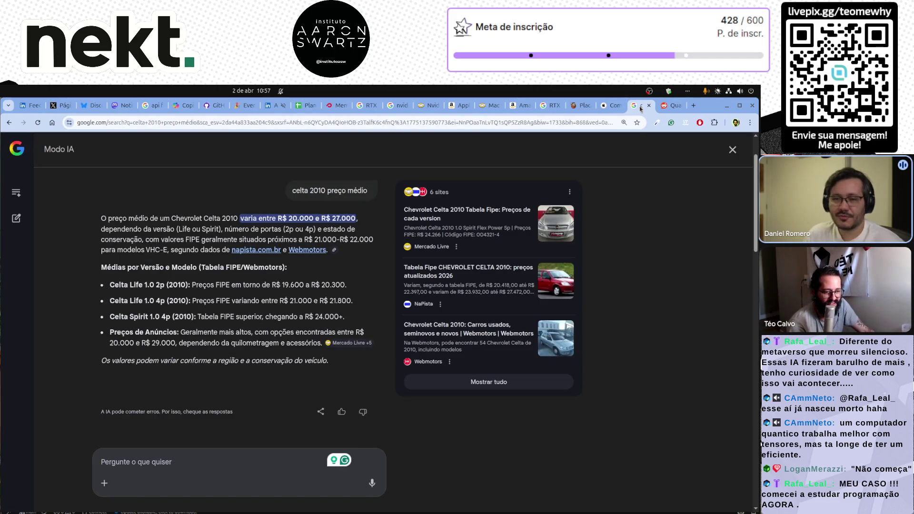
Step: Step between the RTX 6000 Google search and the Amazon mac m4 64gb results tabs
key(ctrl+shift+Tab)
key(ctrl+shift+Tab)
key(ctrl+shift+Tab)
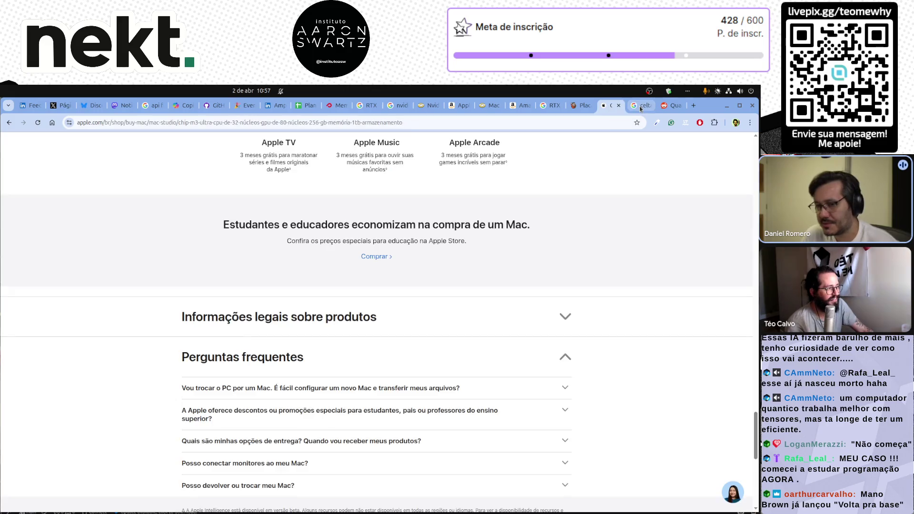
key(ctrl+Tab)
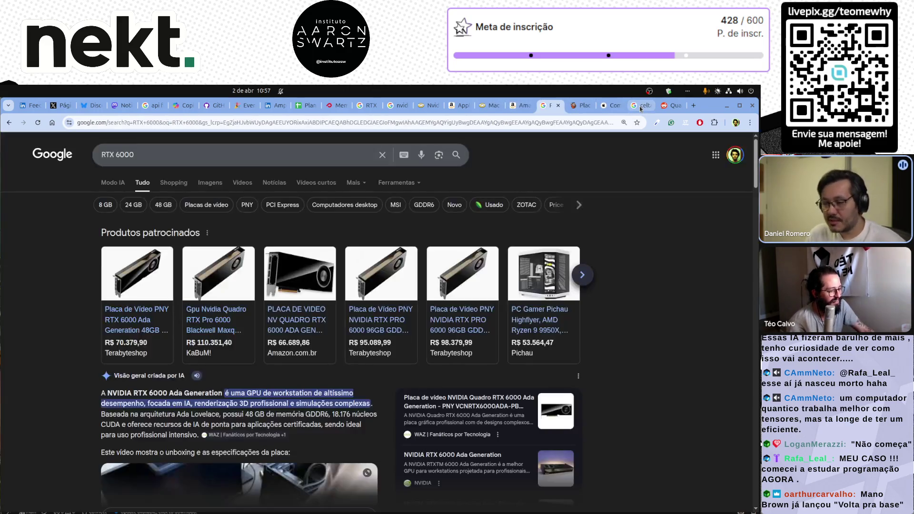
key(ctrl+shift+Tab)
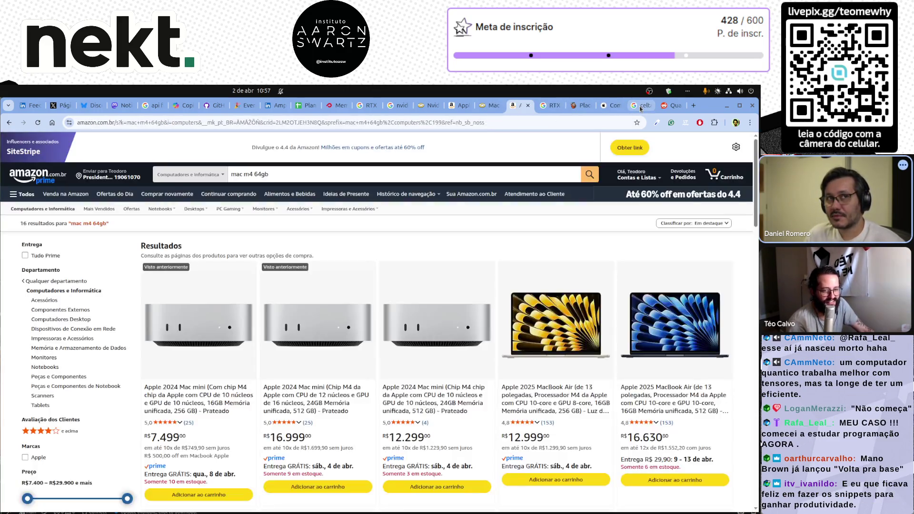
key(Escape)
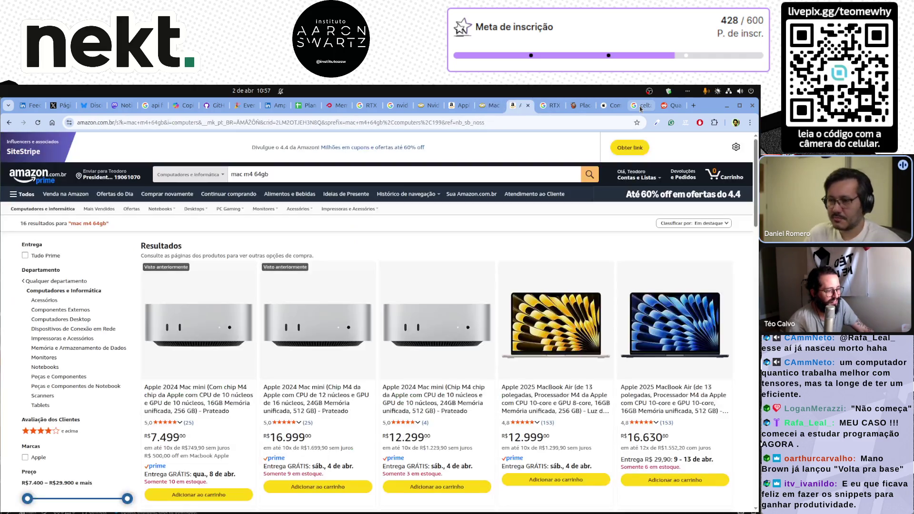
Step: Flip across the X, Copilot, GitHub Docs, events and LinkedIn tabs, ending on the Terabyte RTX 6000 Ada listing
click(58, 106)
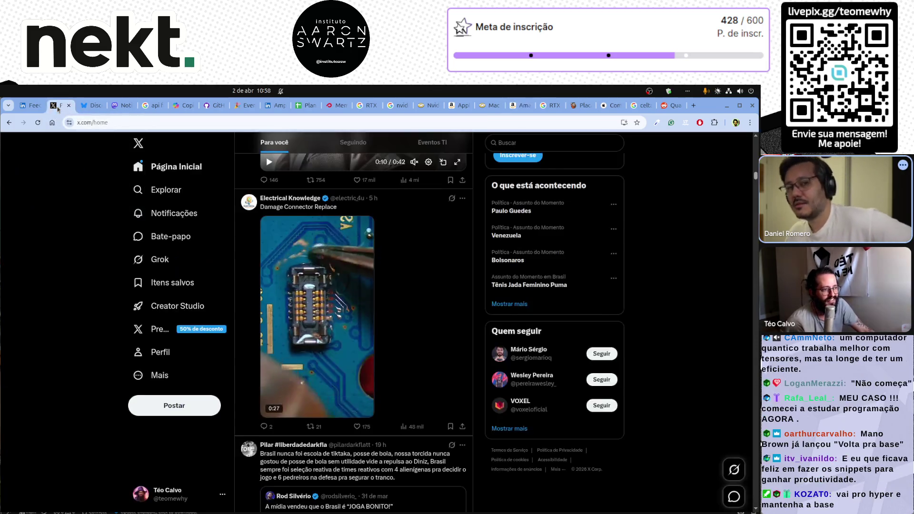
click(183, 105)
click(217, 105)
click(257, 110)
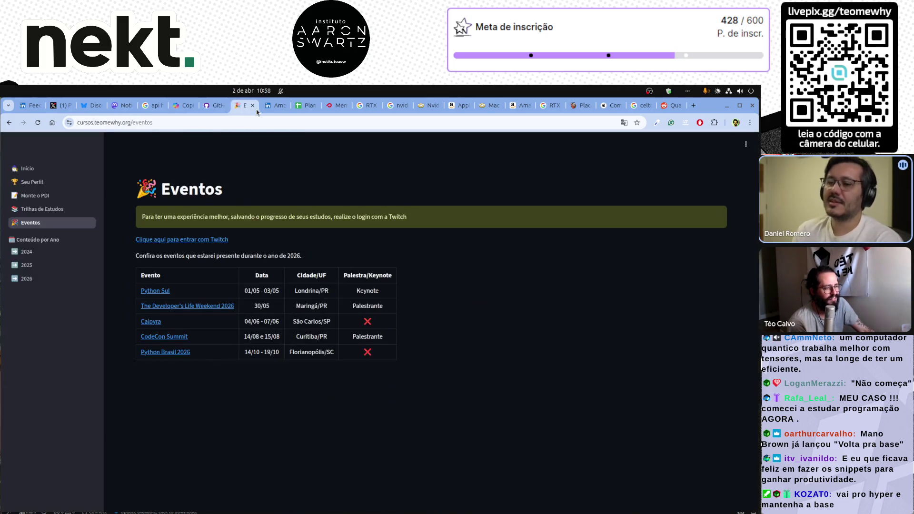
click(265, 111)
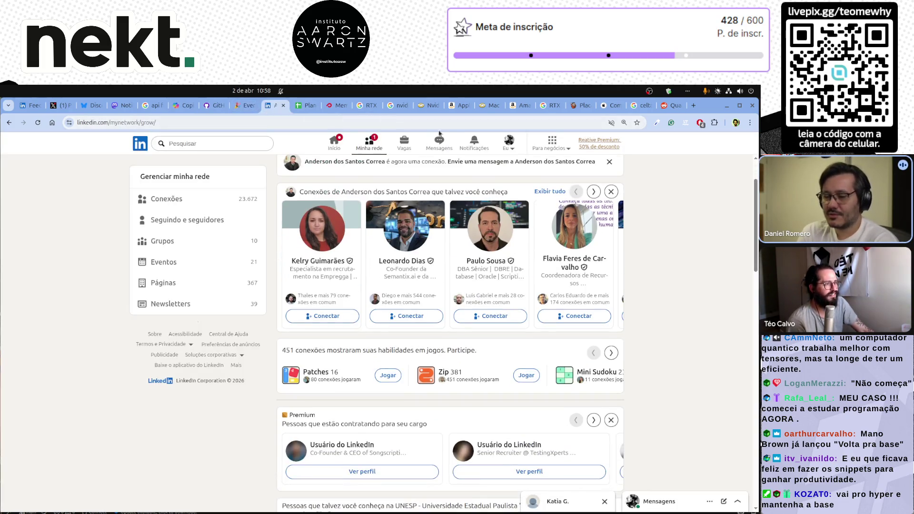
click(641, 110)
scroll(641, 110, up, 1)
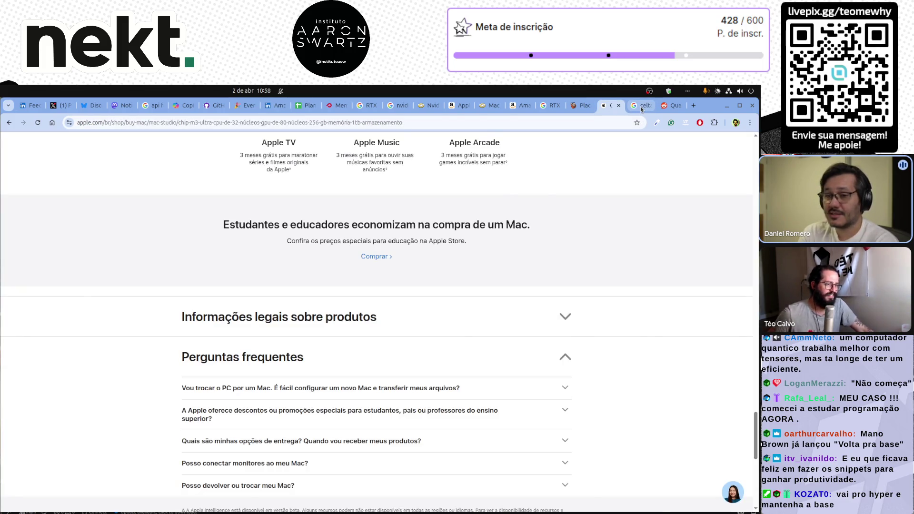
scroll(641, 109, up, 1)
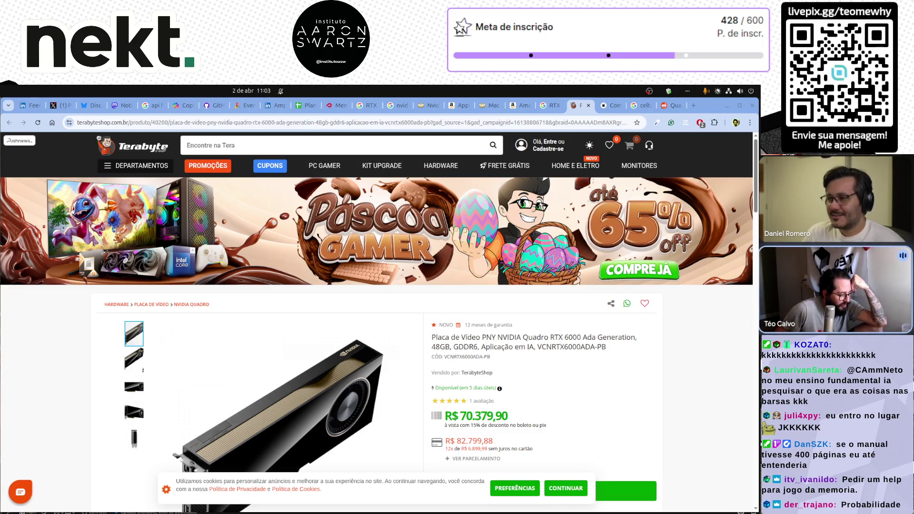
Step: Accept Terabyte's cookies, select the R$ 70.379,90 cash price, then switch to the X home feed
mouse_move(251, 511)
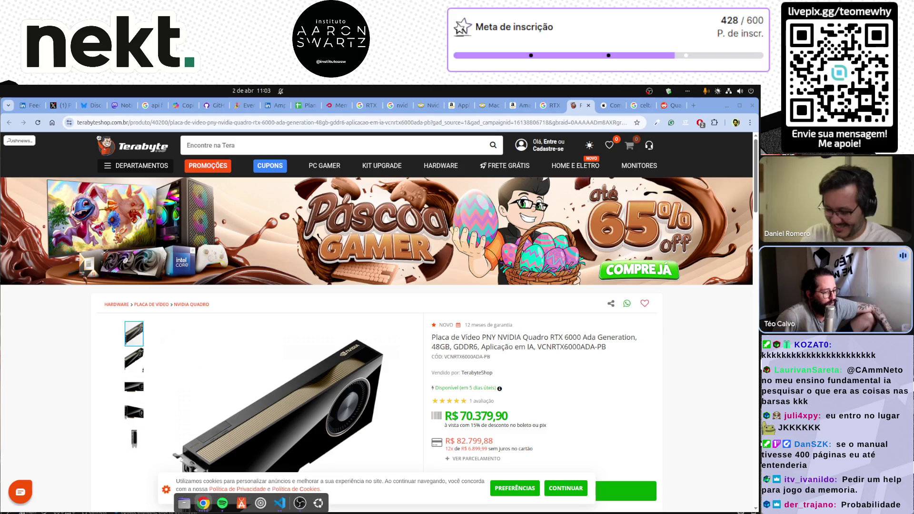
click(569, 488)
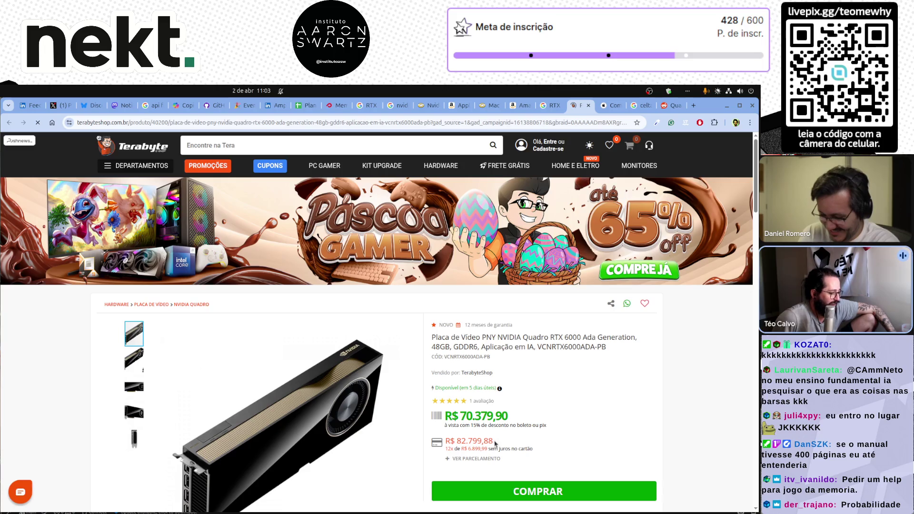
double_click(474, 441)
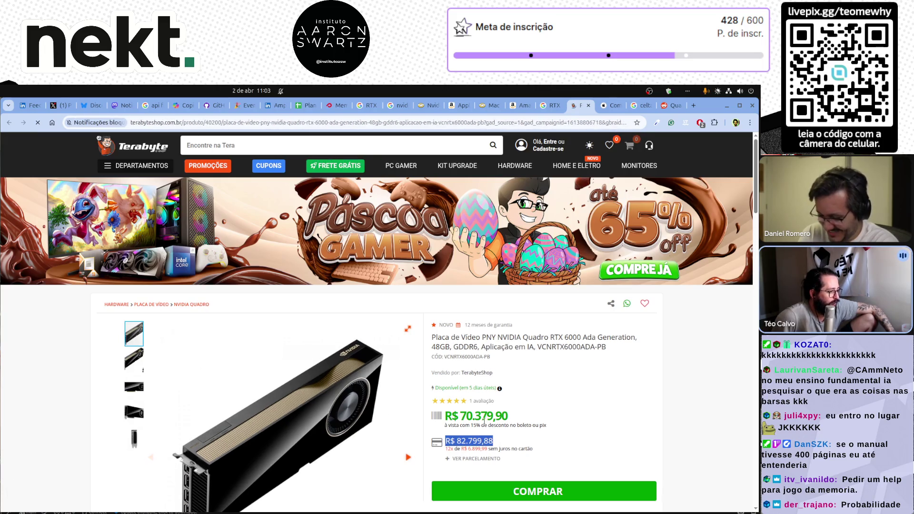
double_click(483, 418)
click(483, 418)
double_click(483, 418)
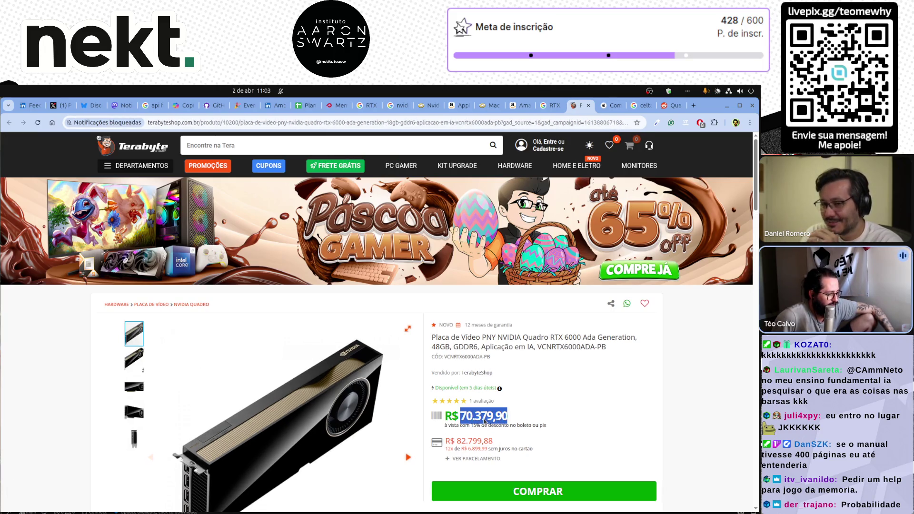
click(483, 418)
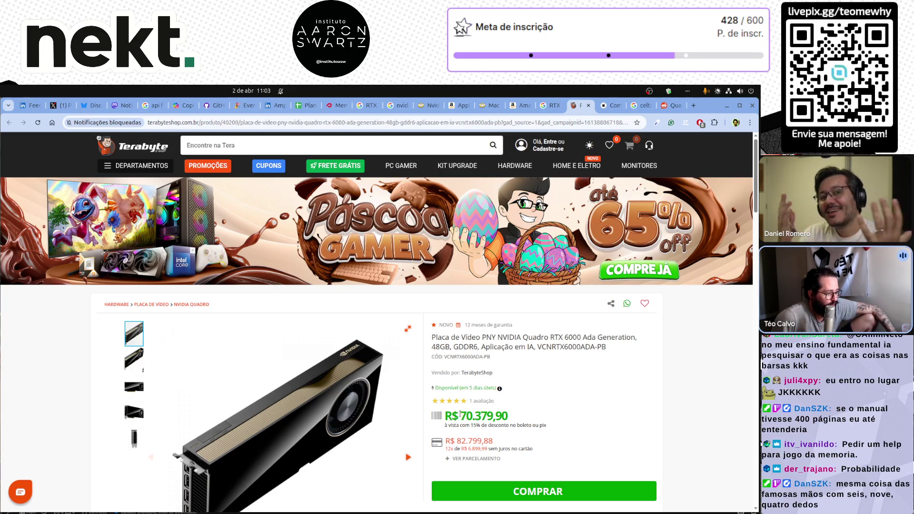
drag(460, 414, 516, 416)
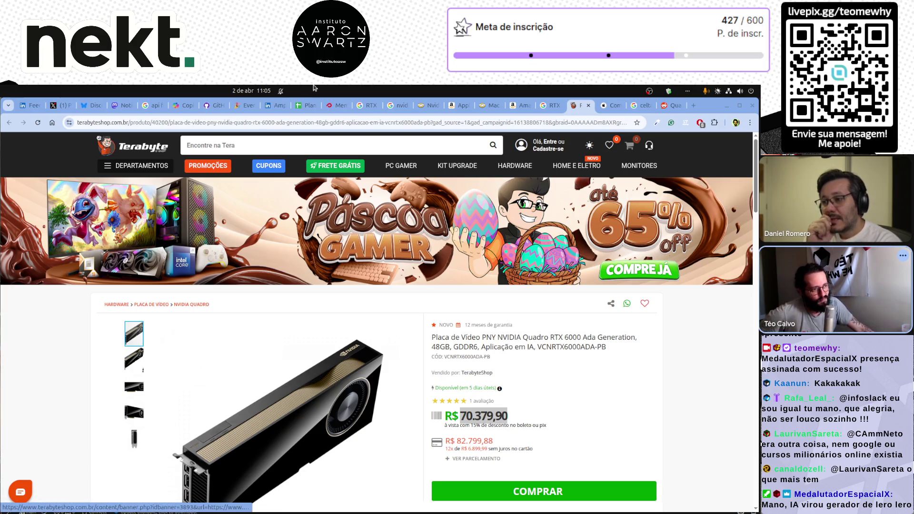
click(59, 106)
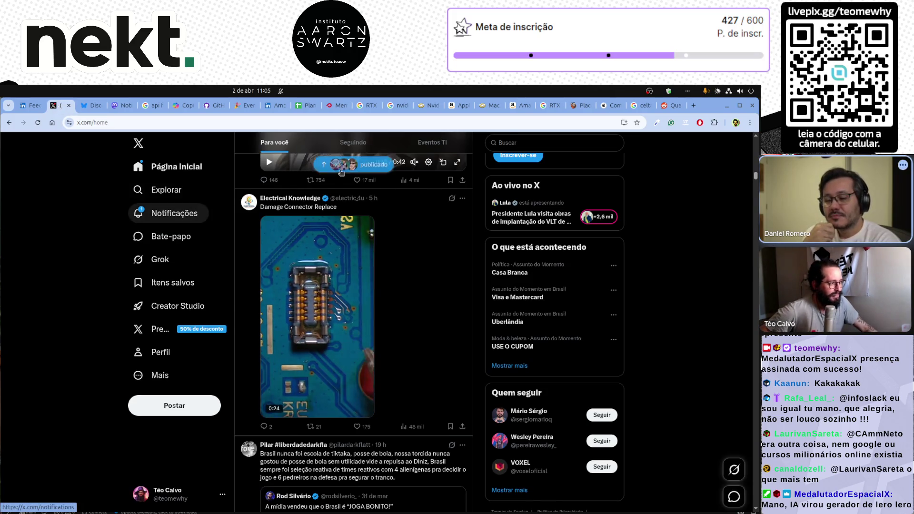
click(514, 143)
text(gigio)
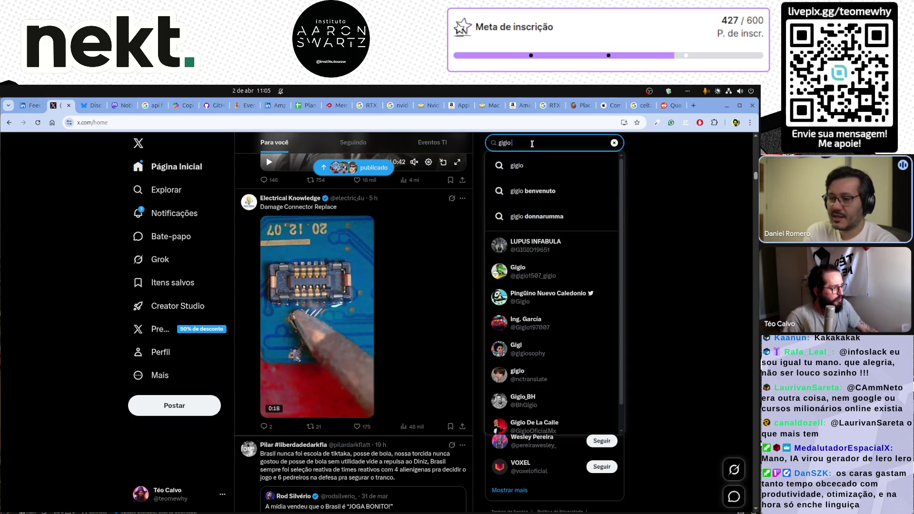
key(ctrl+a)
text(bassi)
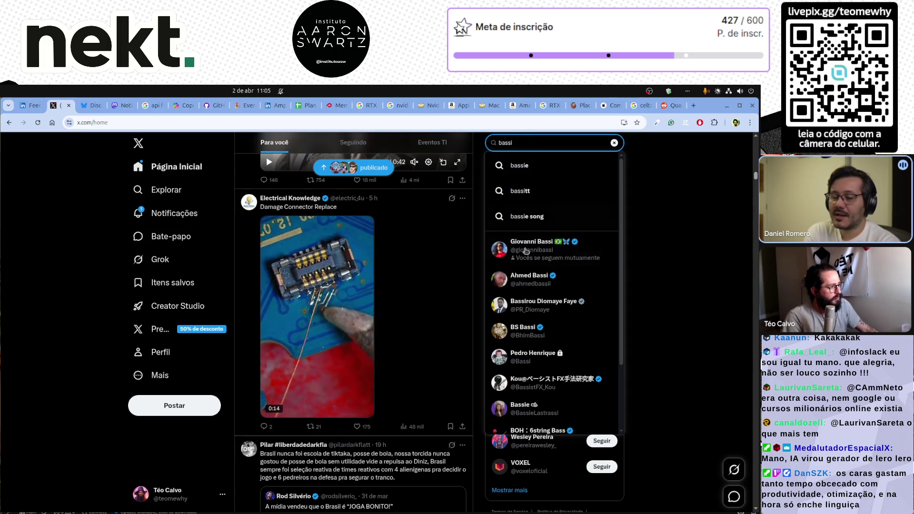
click(528, 246)
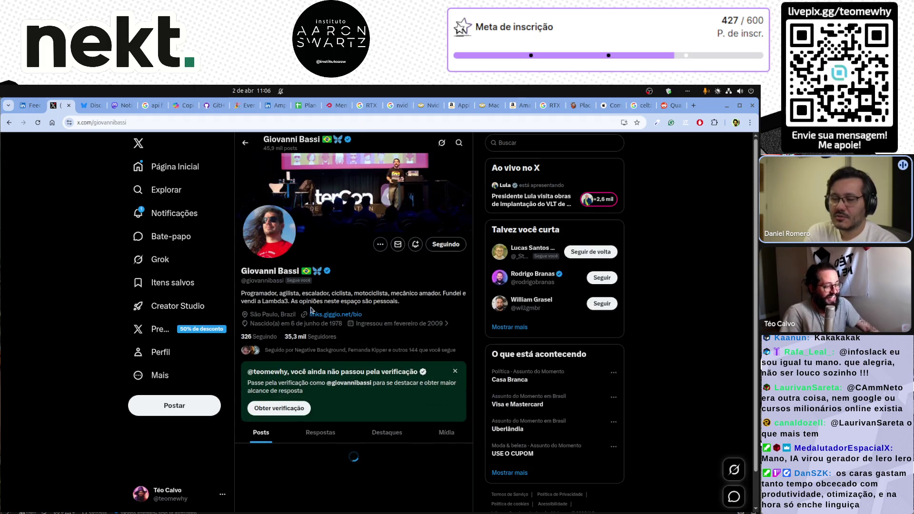
Step: Read his pinned post about Anthropic limiting Claude, then go back to his profile
scroll(344, 373, down, 3)
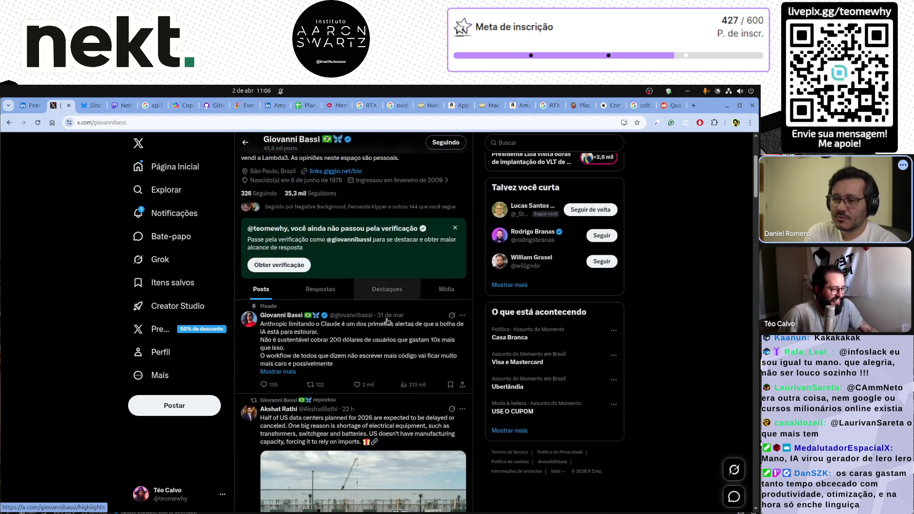
click(349, 351)
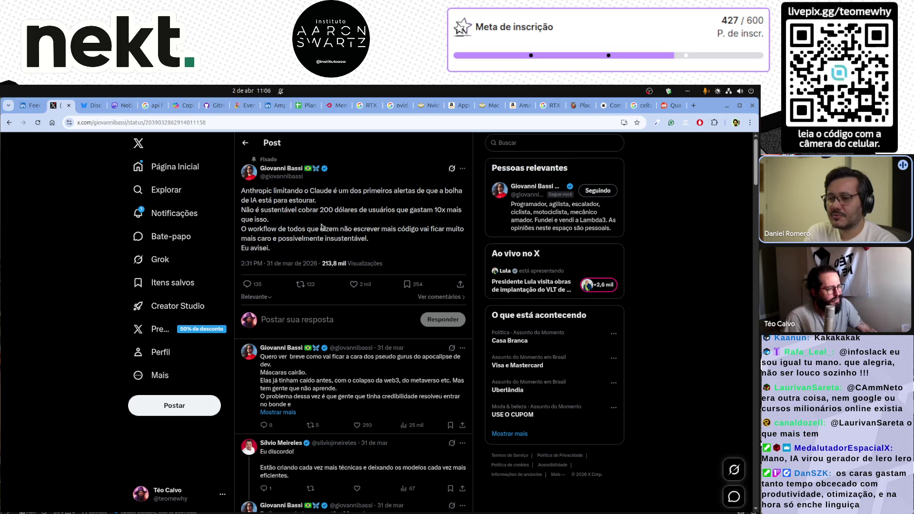
key(alt+Left)
Step: Scroll down and back up through the programmer's recent posts on his profile timeline
scroll(344, 308, down, 10)
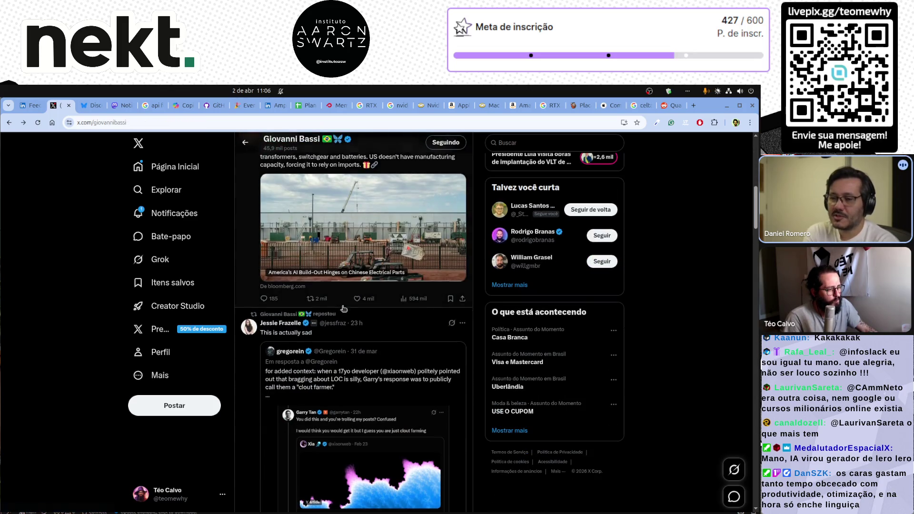
scroll(344, 308, down, 10)
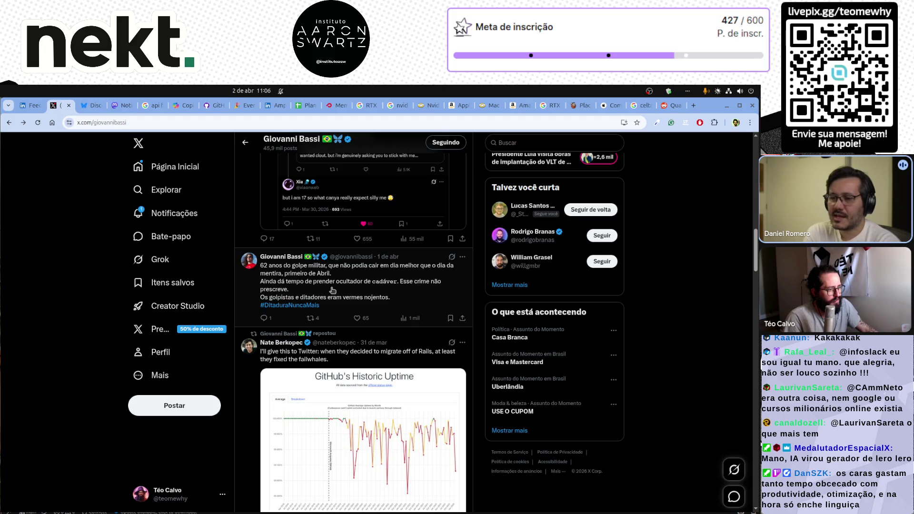
scroll(348, 291, down, 10)
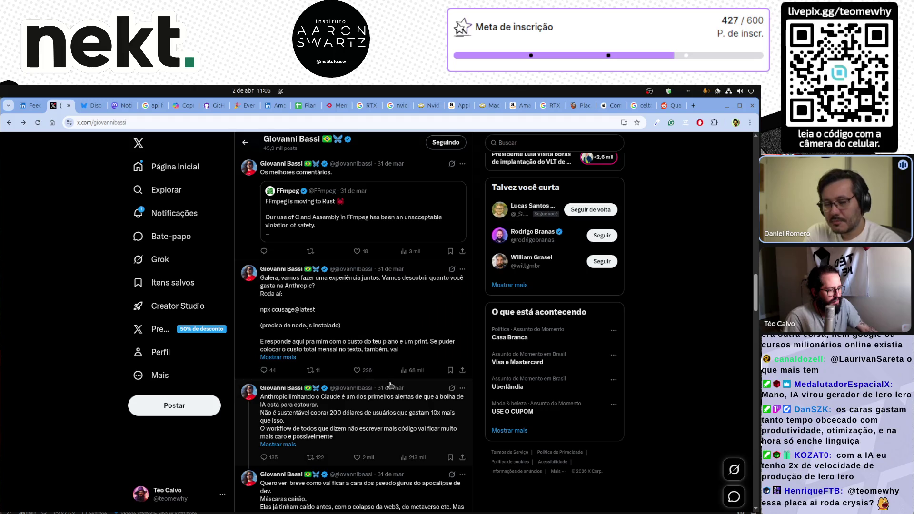
scroll(386, 430, down, 1)
scroll(387, 431, down, 8)
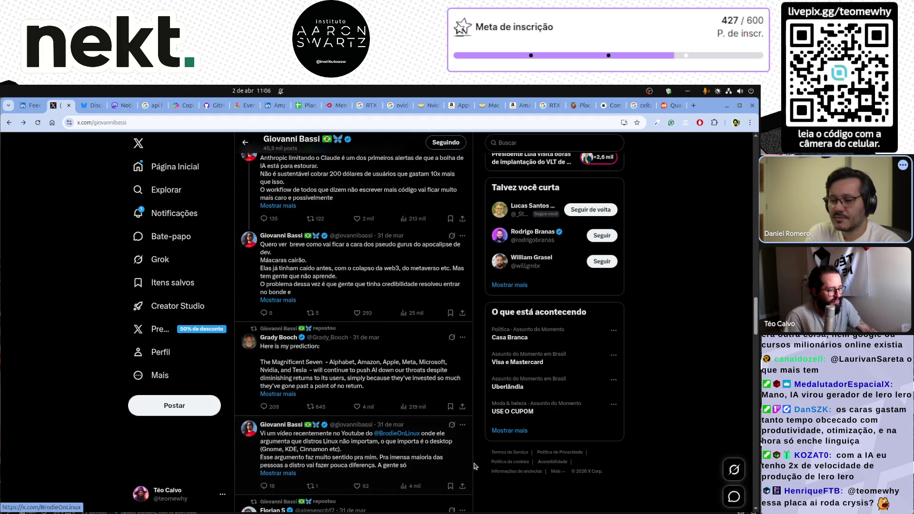
scroll(482, 462, down, 6)
scroll(482, 463, down, 15)
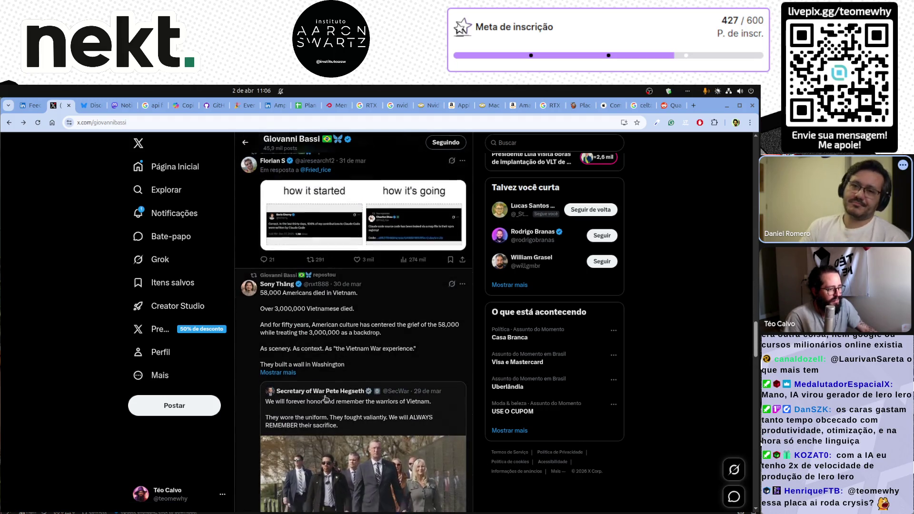
scroll(325, 398, down, 12)
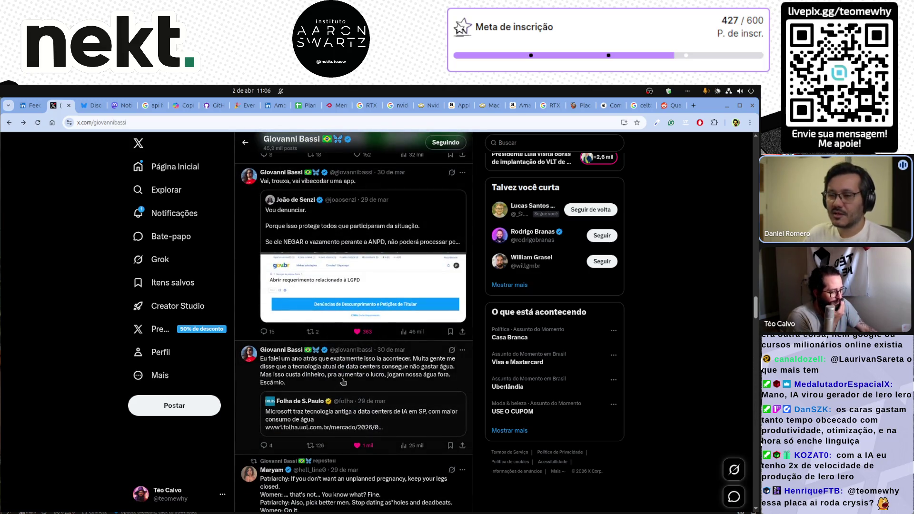
scroll(342, 382, down, 3)
scroll(343, 382, up, 4)
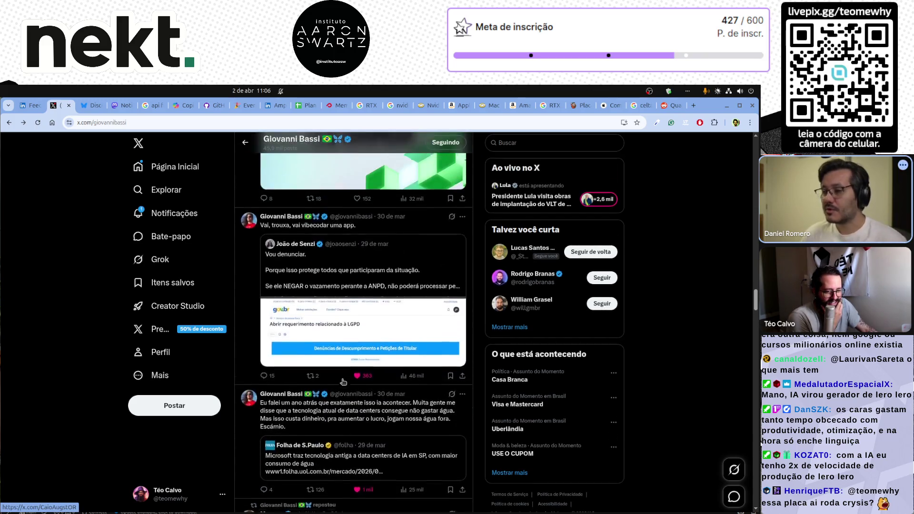
scroll(343, 382, up, 6)
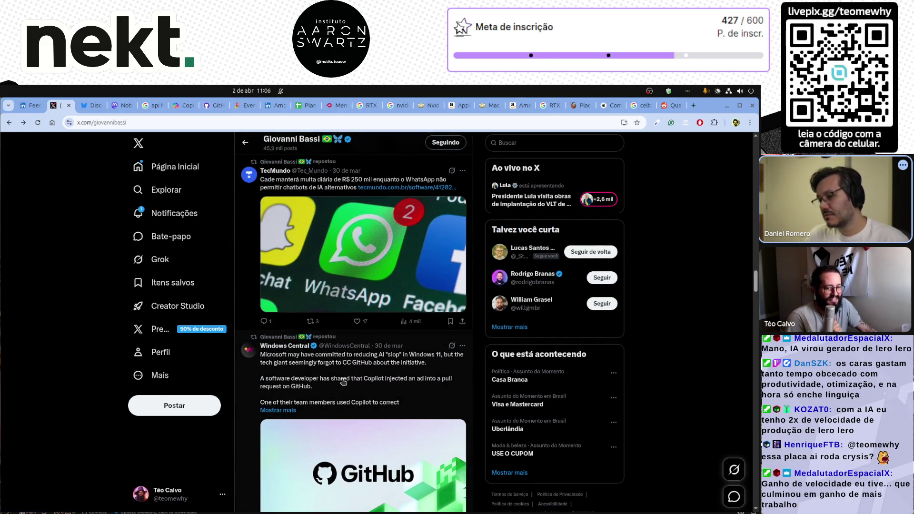
scroll(342, 382, up, 9)
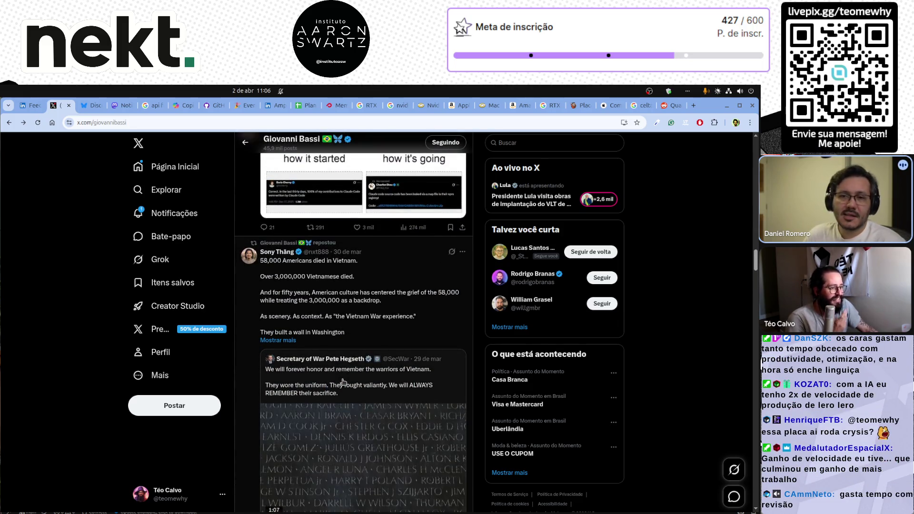
scroll(342, 381, up, 5)
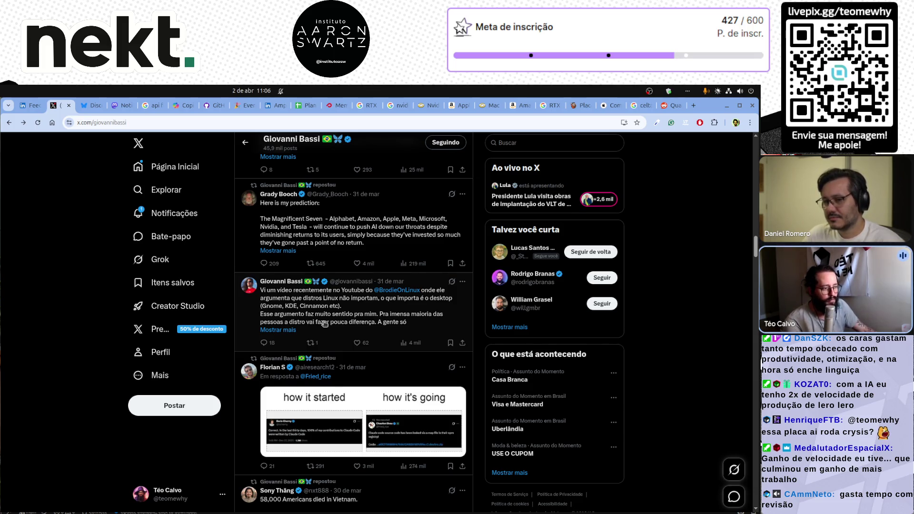
scroll(334, 328, up, 4)
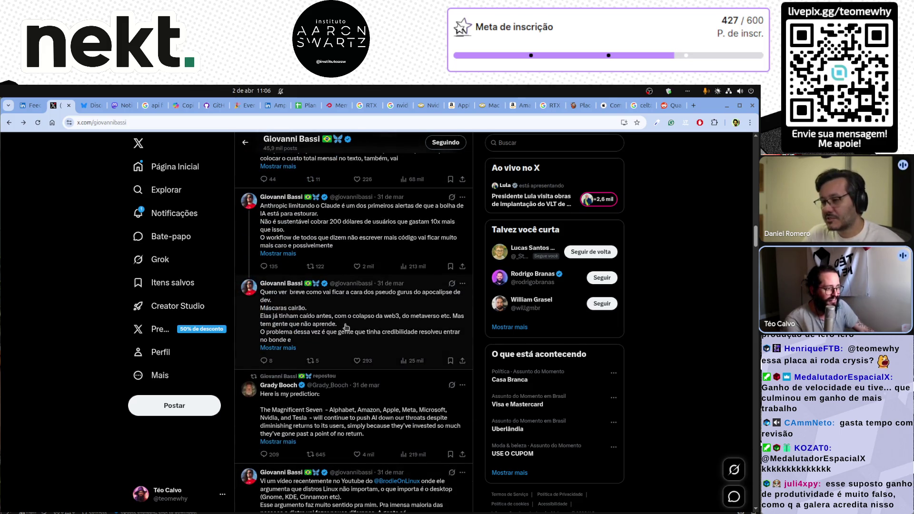
scroll(346, 326, up, 2)
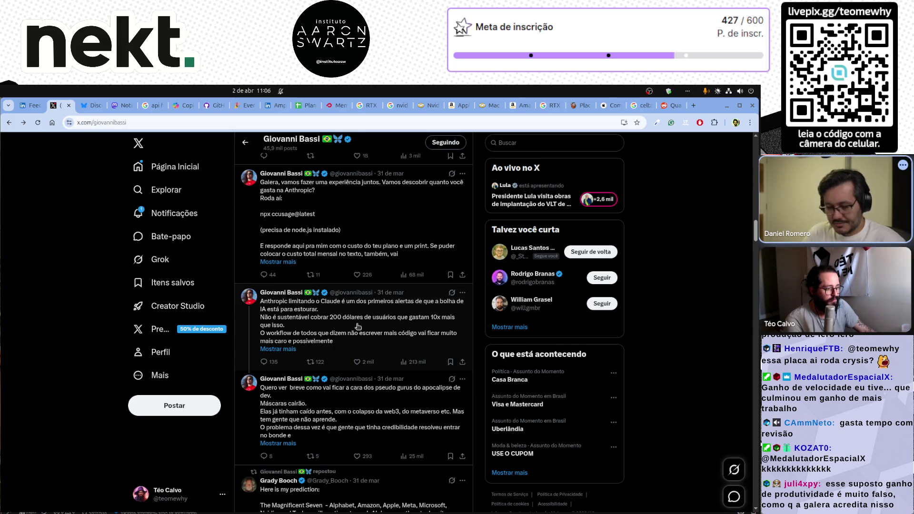
Step: Open the Anthropic post in a new tab and expand it and the npx ccusage@latest spending post
middle_click(358, 326)
click(289, 350)
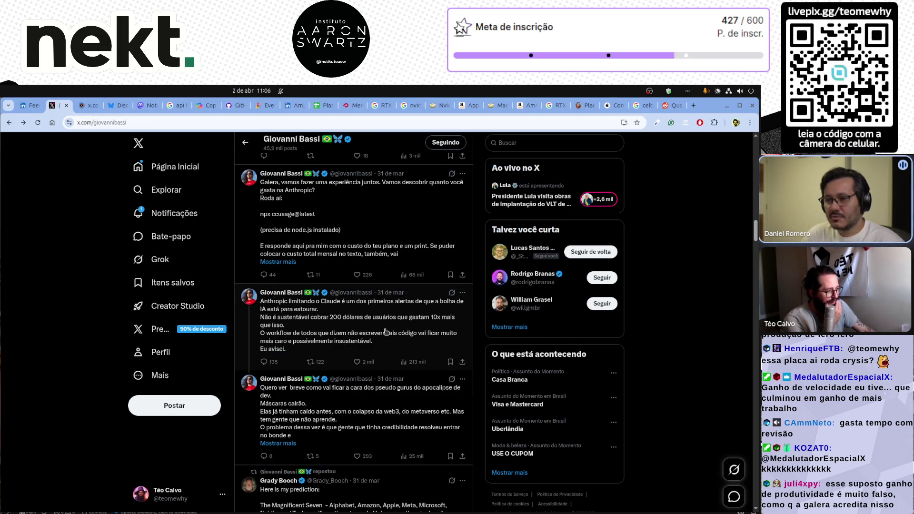
scroll(327, 266, up, 1)
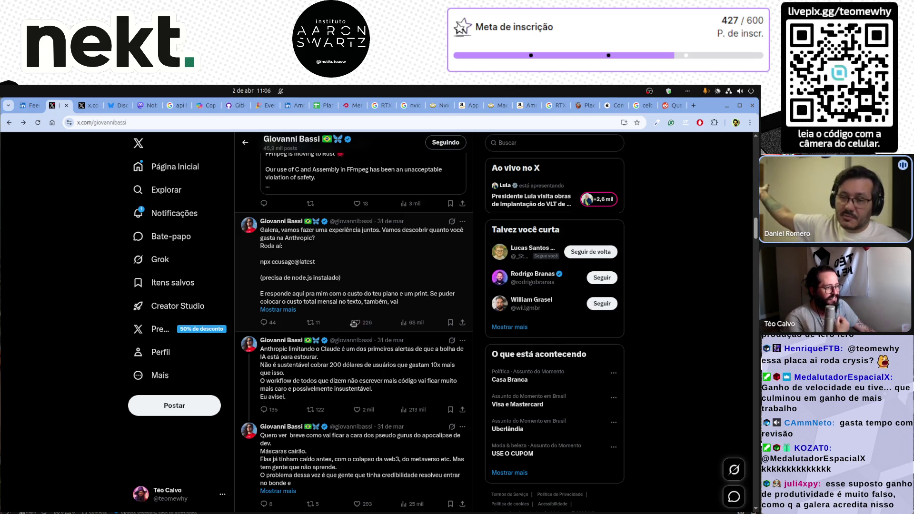
click(291, 309)
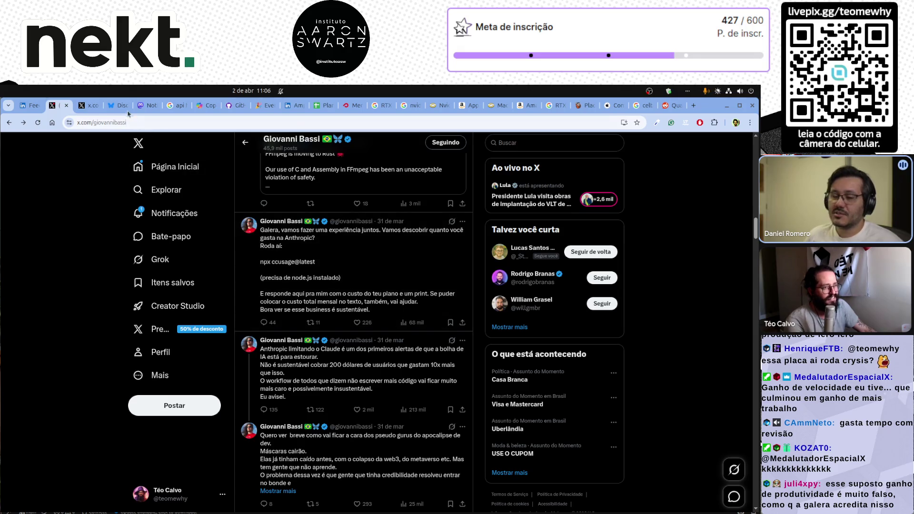
Step: Go to the Anthropic post's tab, read down through its replies, then scroll back to the original tweet
click(88, 106)
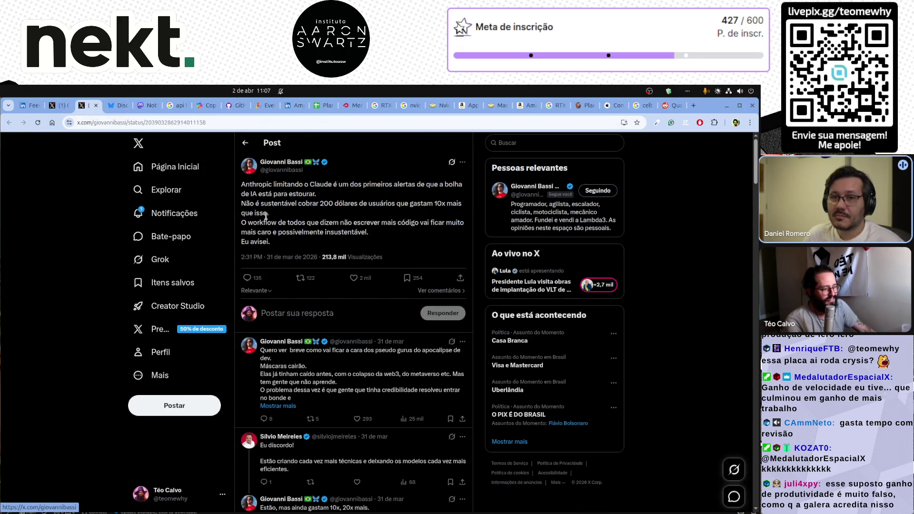
scroll(321, 287, down, 2)
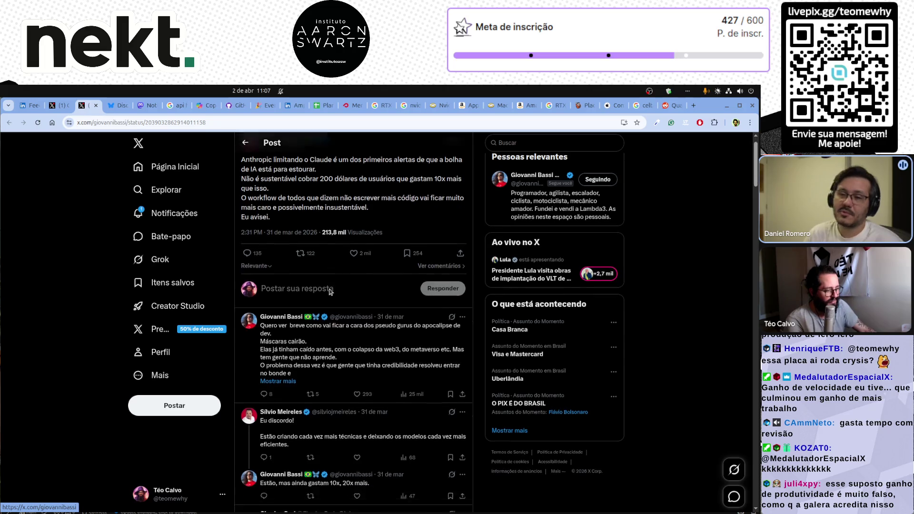
scroll(330, 291, down, 2)
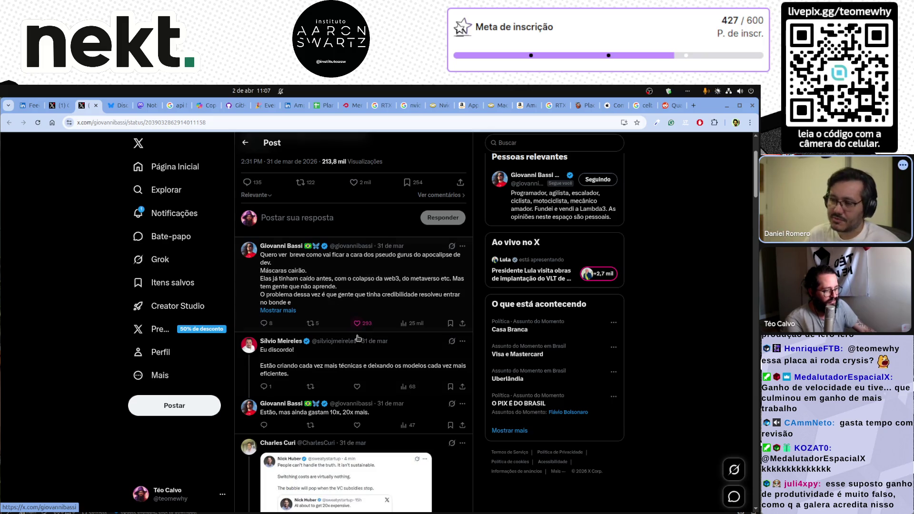
scroll(362, 340, down, 2)
scroll(363, 340, down, 5)
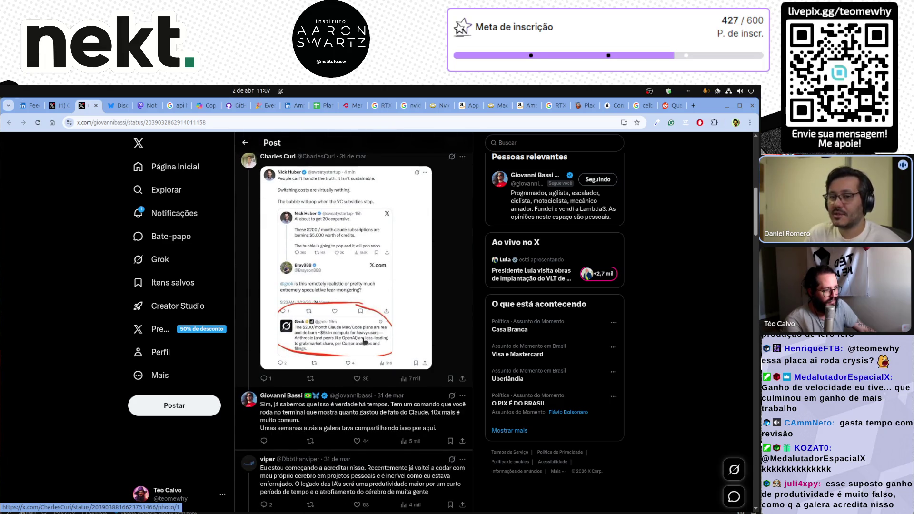
scroll(364, 342, down, 3)
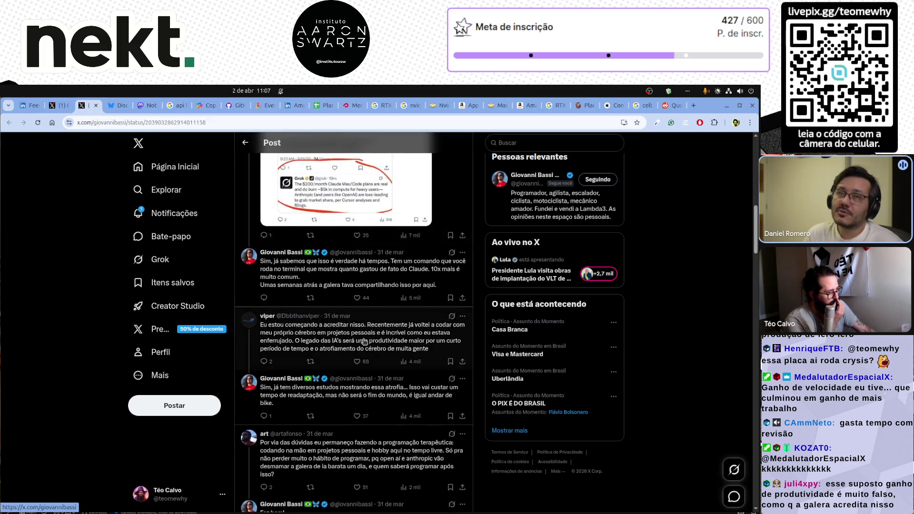
scroll(364, 341, down, 1)
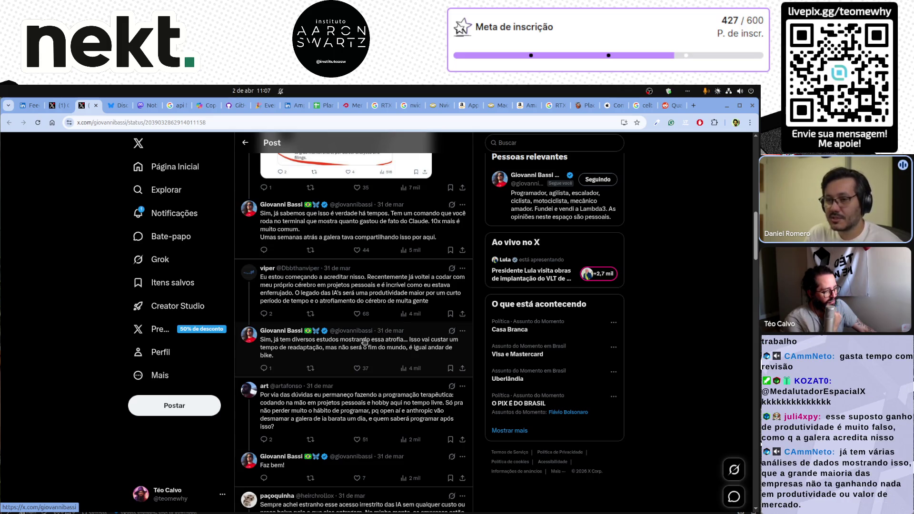
scroll(364, 341, down, 4)
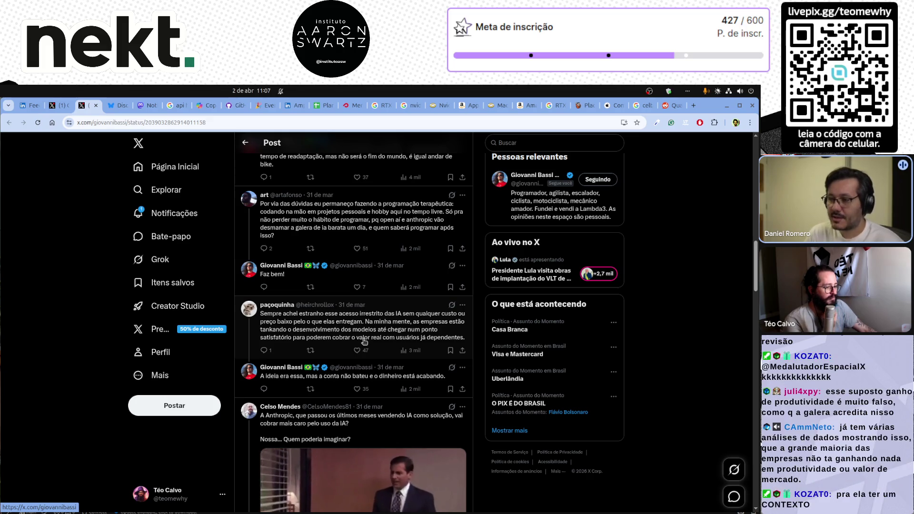
scroll(364, 341, down, 1)
scroll(363, 342, down, 10)
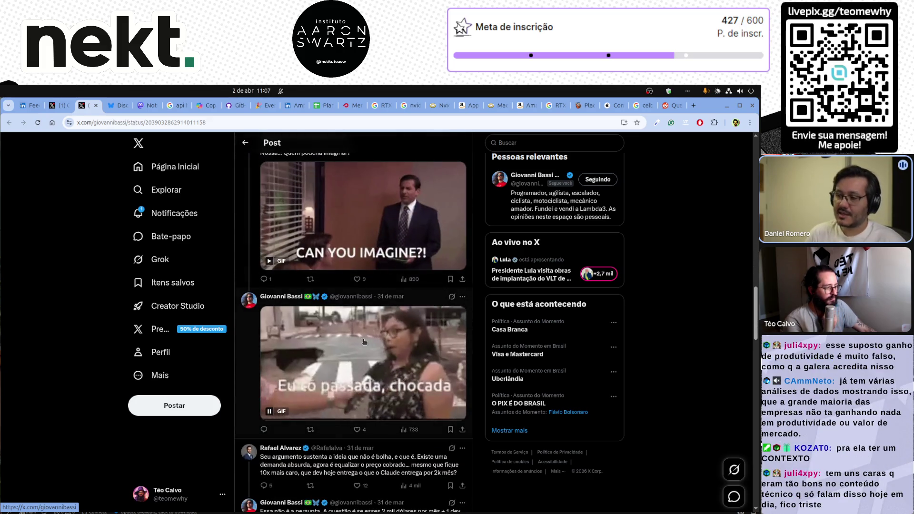
scroll(326, 335, down, 6)
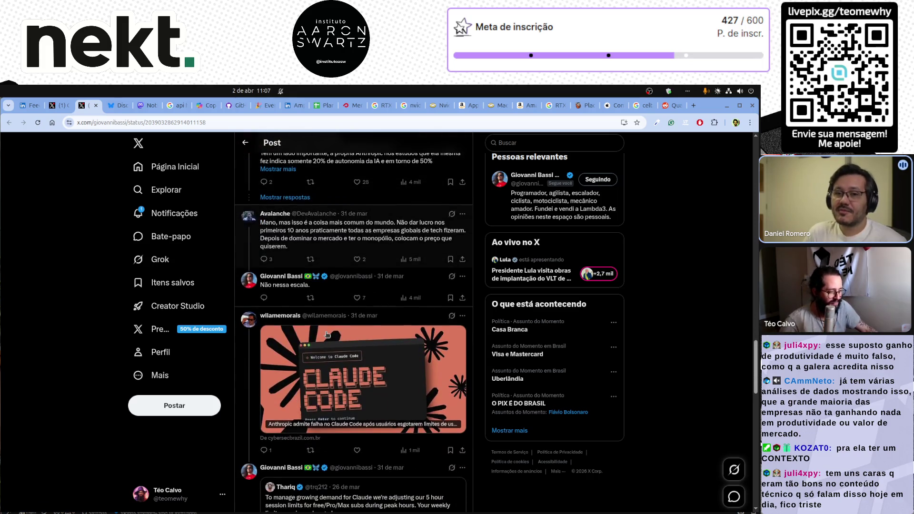
scroll(327, 335, up, 15)
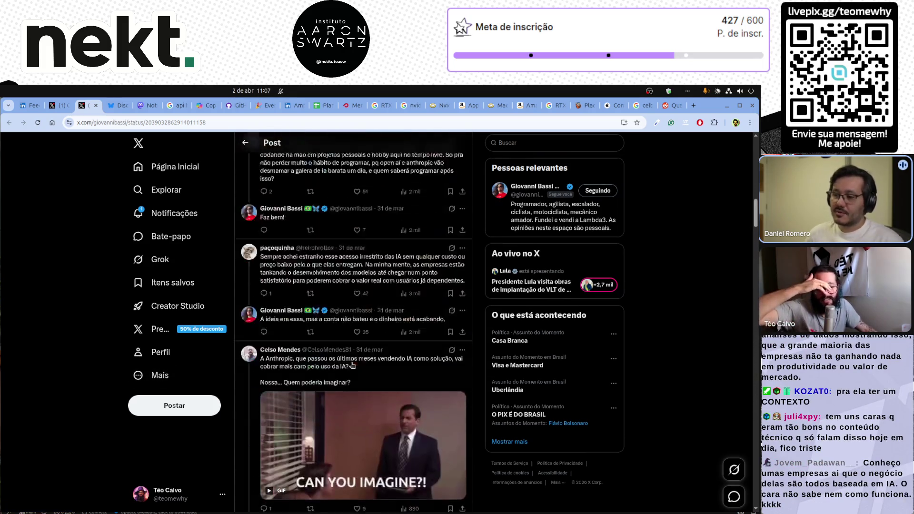
scroll(352, 364, up, 10)
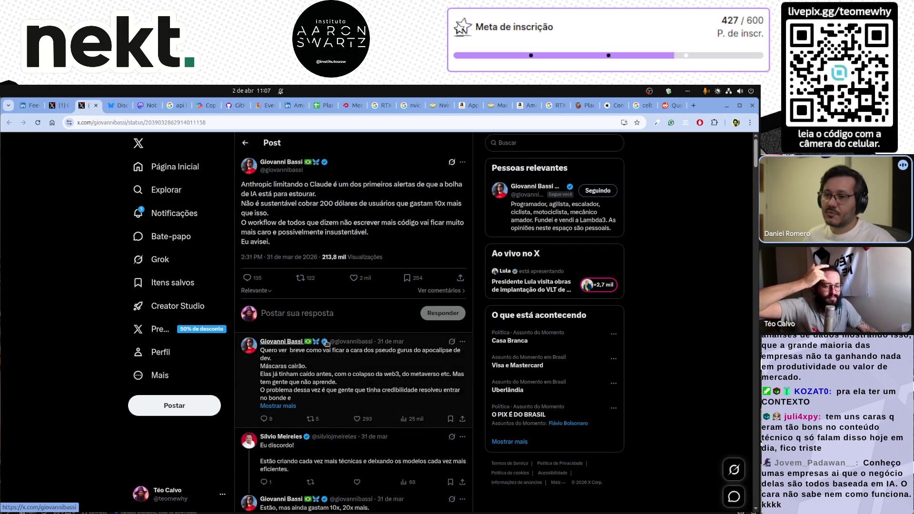
Step: Open X's Notificações page to see the likes on the 50,000-subscriber post
click(172, 213)
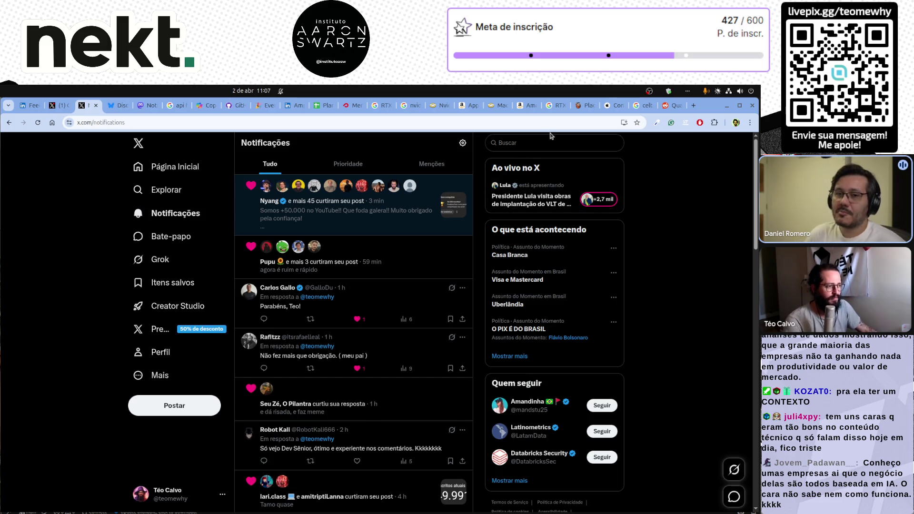
mouse_move(269, 204)
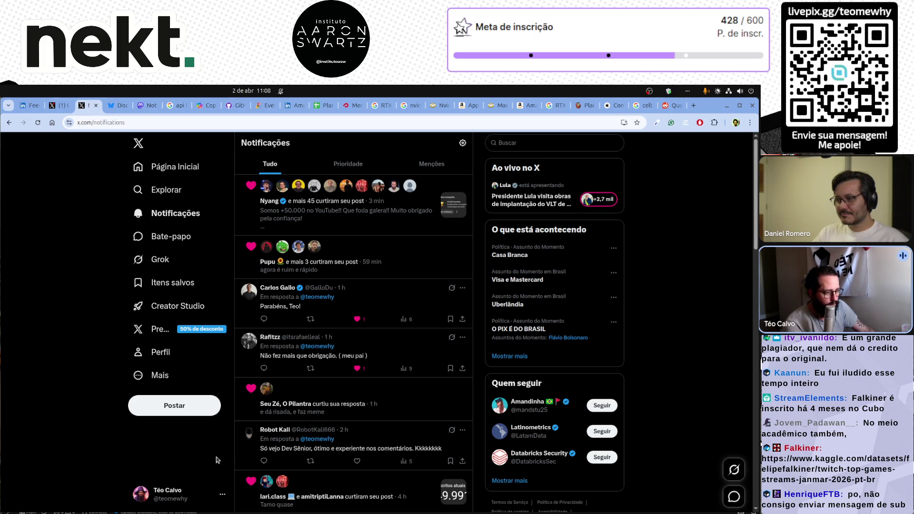
Step: Paste the Kaggle Twitch top game streams dataset link into a new tab and load it
key(ctrl+t)
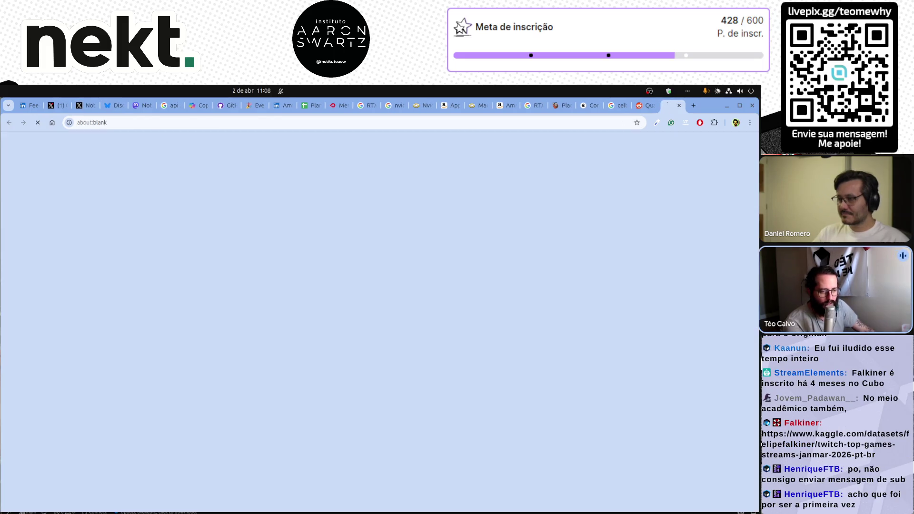
key(ctrl+v)
key(Return)
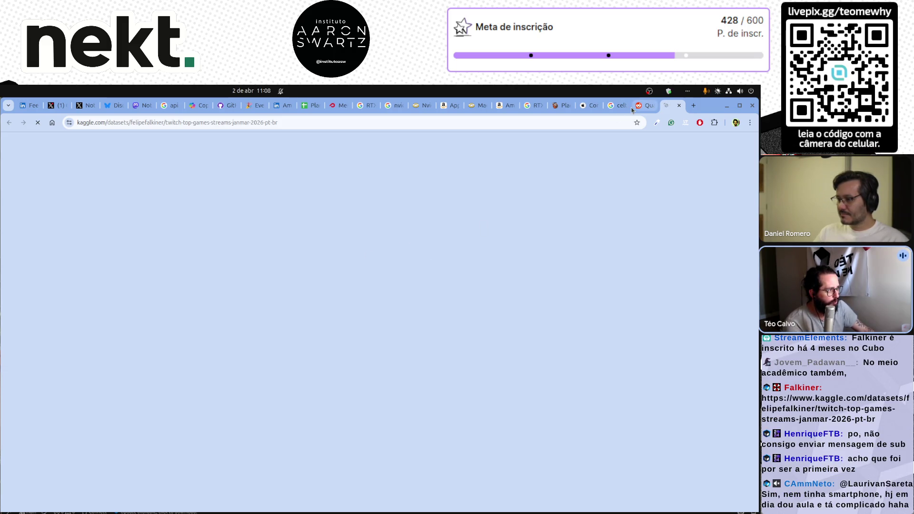
mouse_move(642, 109)
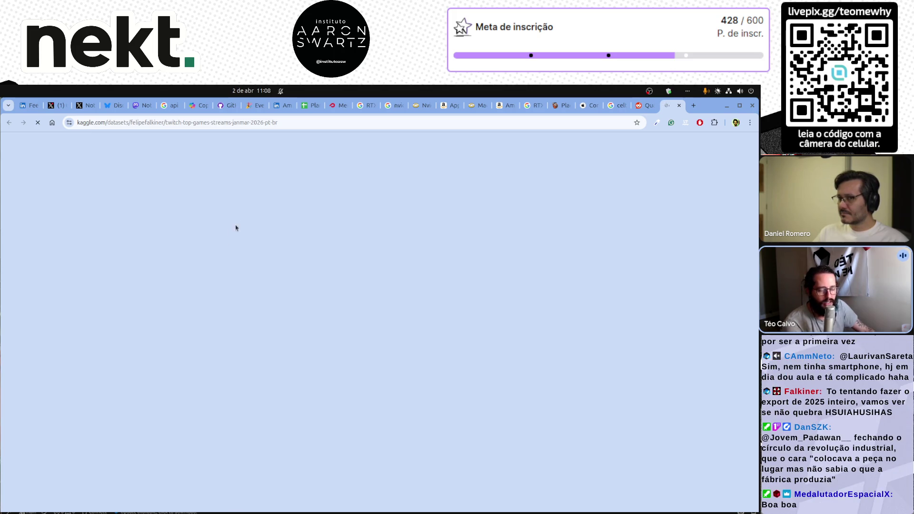
Step: Inspect the full address of the loading Kaggle page in the address bar
click(364, 123)
click(364, 123)
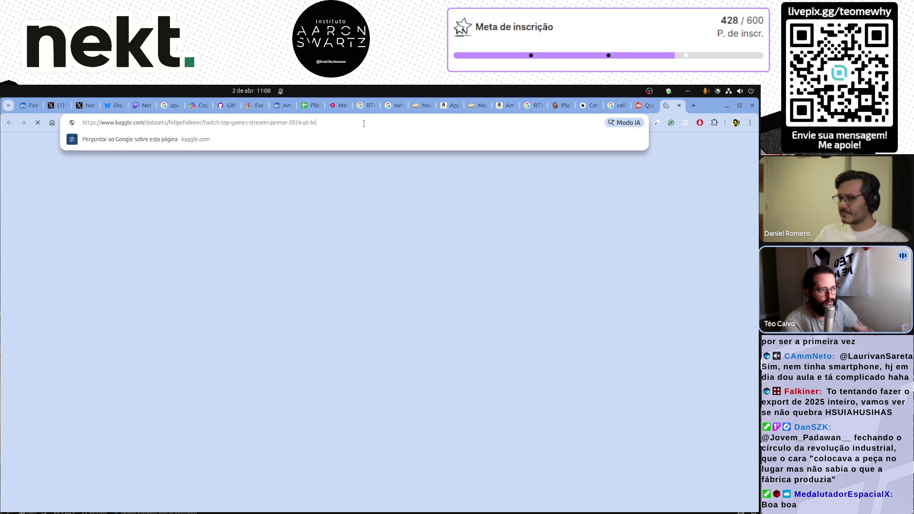
click(551, 259)
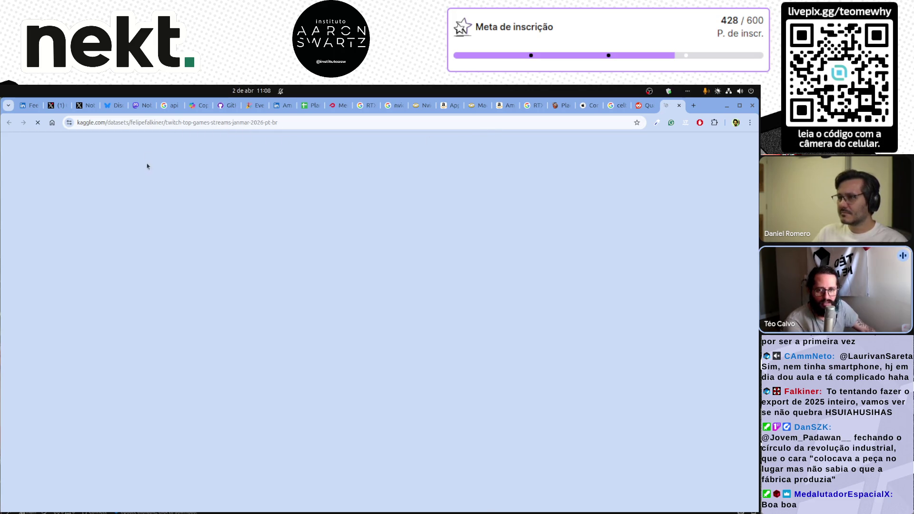
click(347, 122)
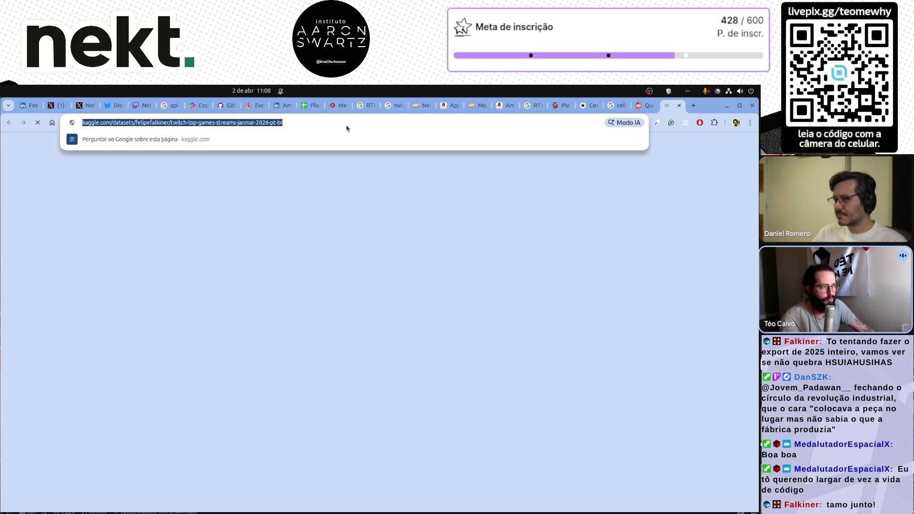
click(349, 121)
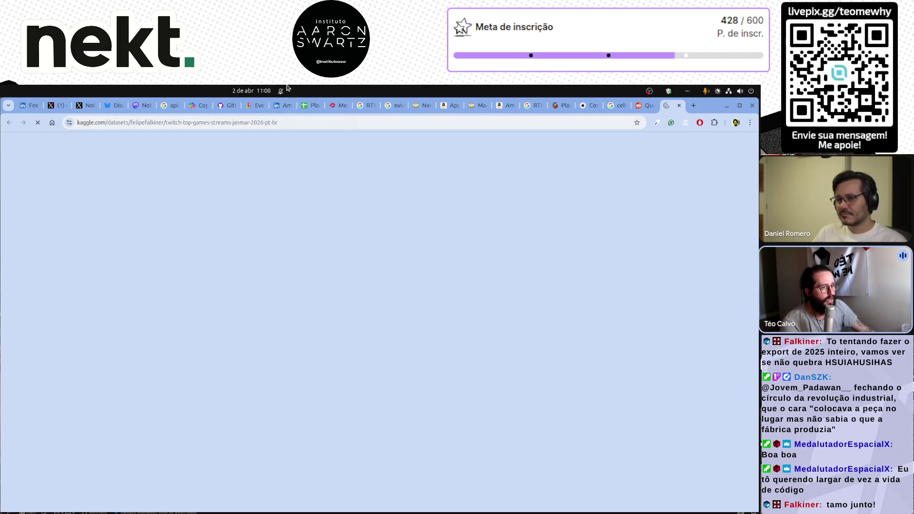
Step: Step left through the tabs past LinkedIn with Ctrl+PageUp and switch to the Reddit post
mouse_move(117, 112)
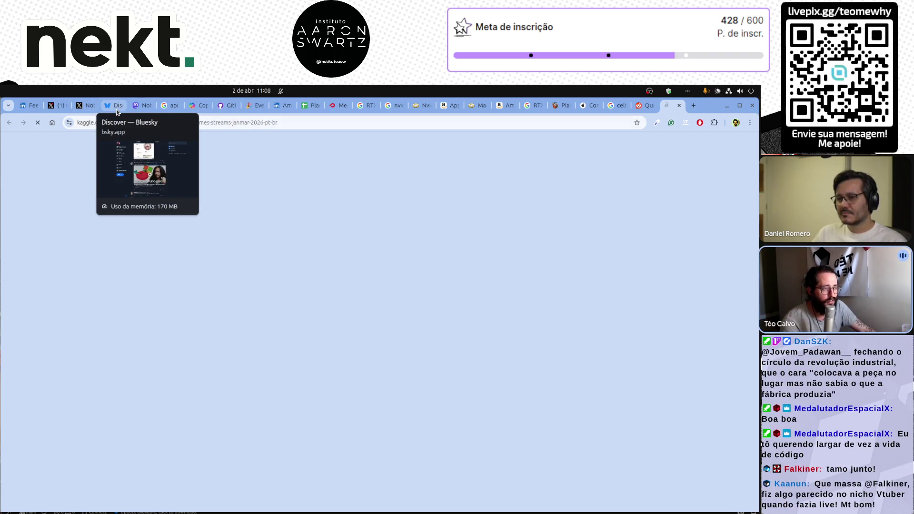
key(ctrl+Page_Up)
key(ctrl+Page_Up)
key(ctrl+Page_Up)
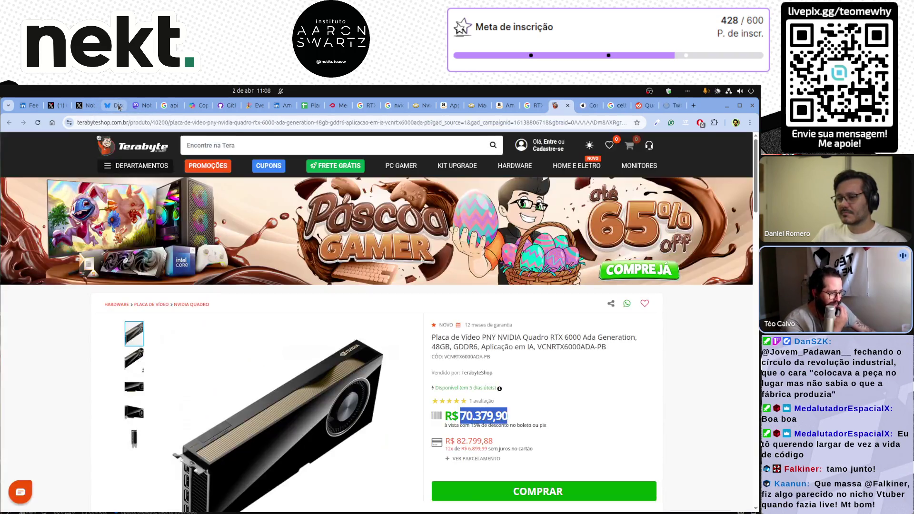
key(ctrl+Page_Up)
key(ctrl+Page_Up)
key(ctrl+Page_Up)
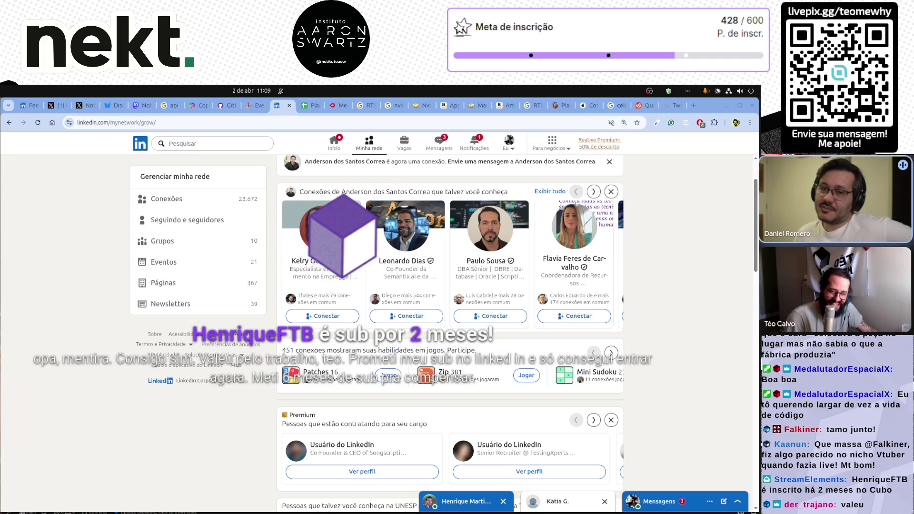
click(645, 107)
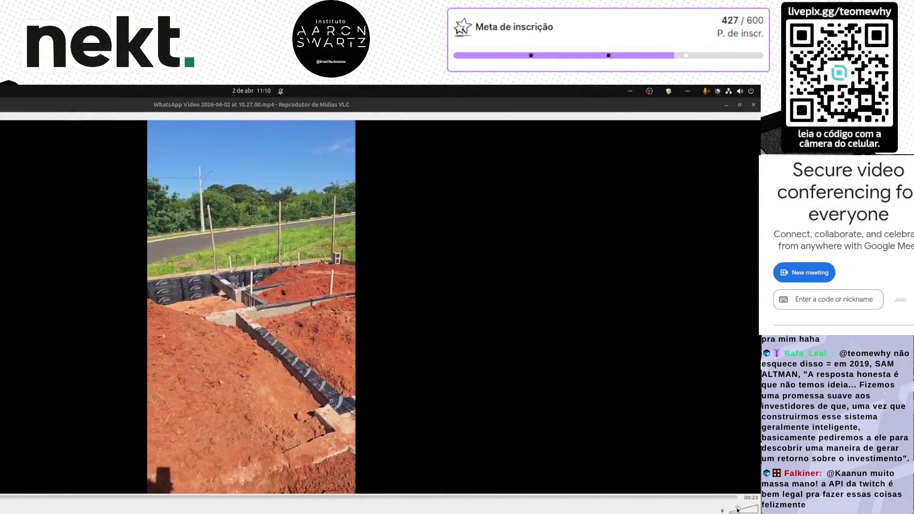
Step: Raise the construction-site video's volume in VLC to 75%, then quit VLC with Ctrl+Q
click(238, 338)
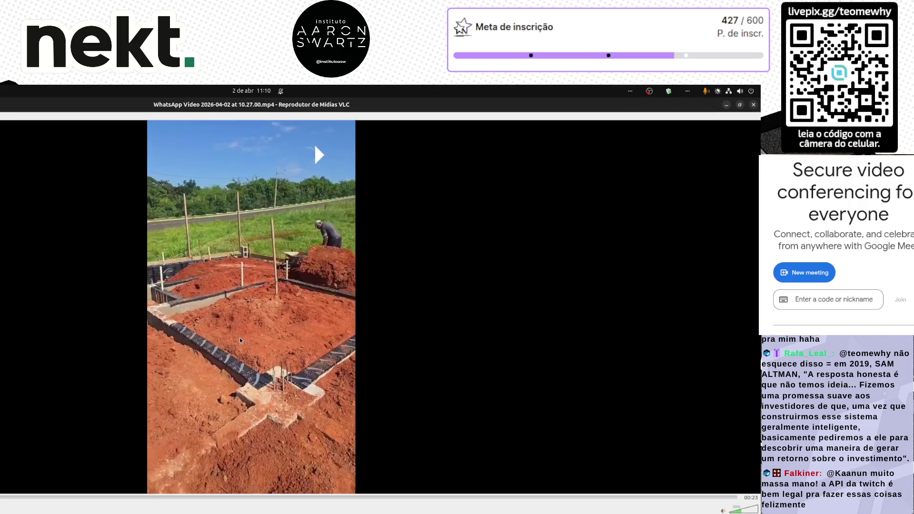
scroll(747, 510, up, 5)
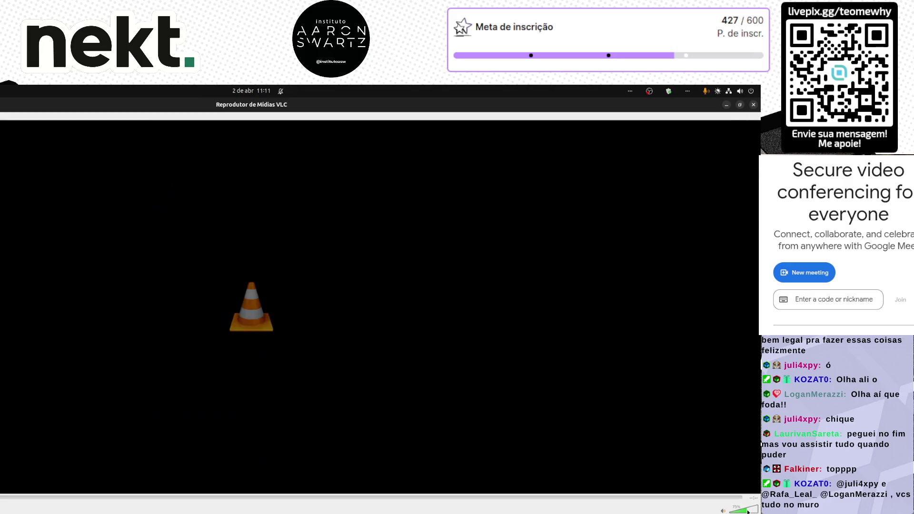
key(ctrl+q)
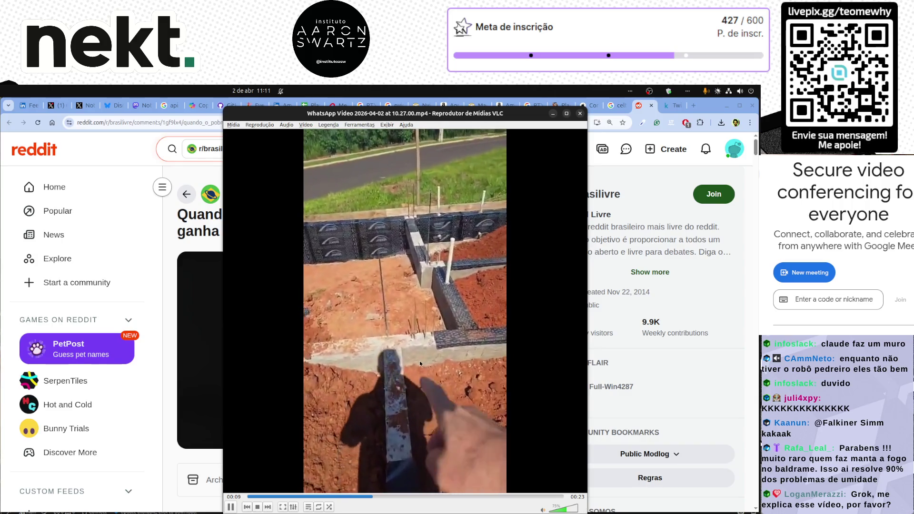
Step: Pause and resume the clip, reopen it in an enlarged VLC window, and lower volume to 50%
key(space)
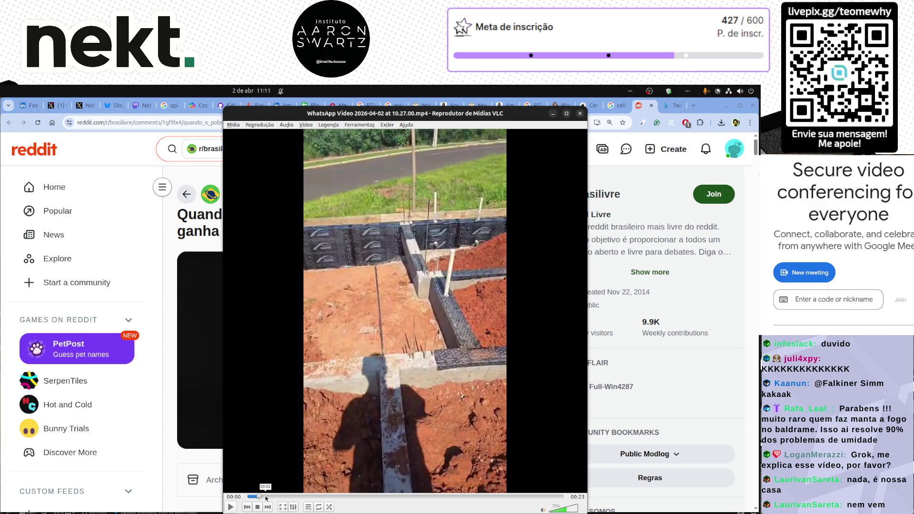
key(space)
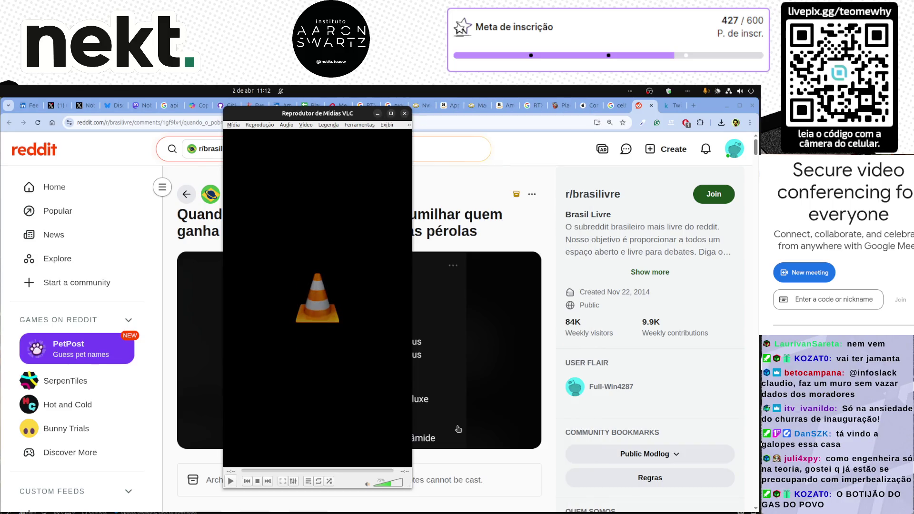
click(404, 114)
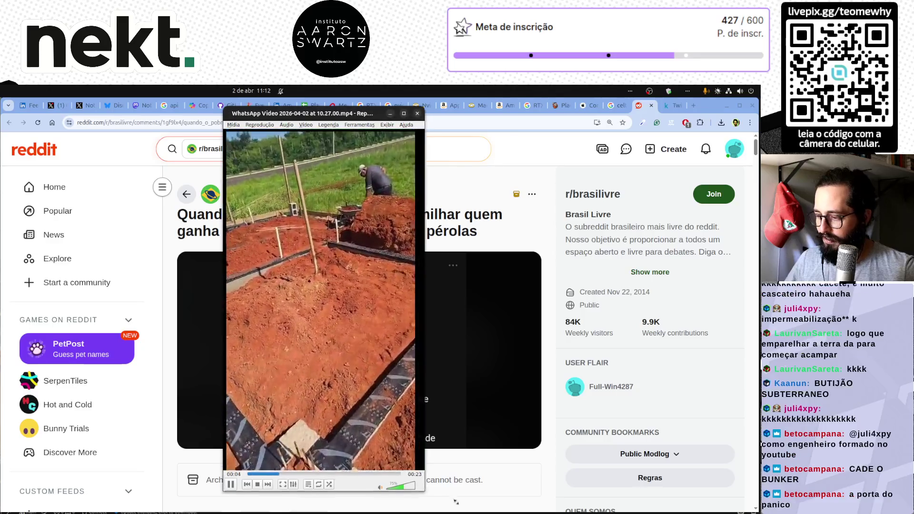
drag(455, 501, 510, 513)
scroll(338, 293, down, 5)
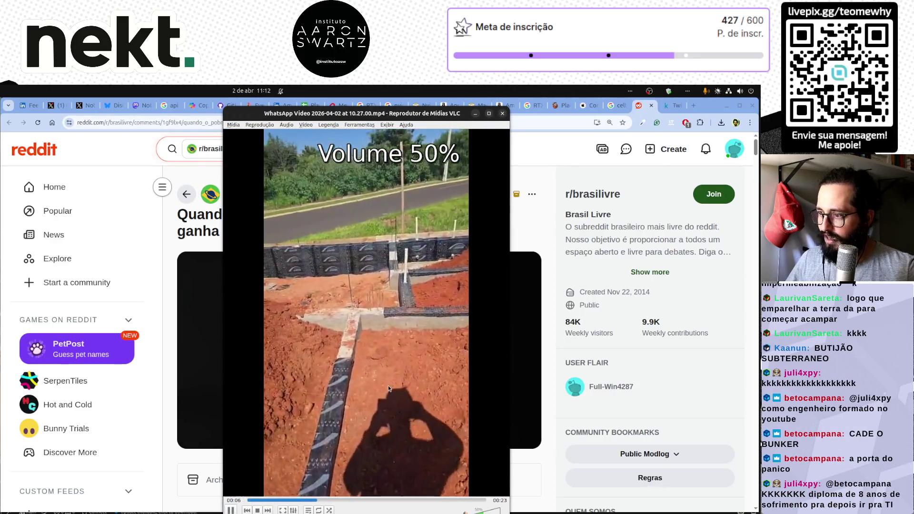